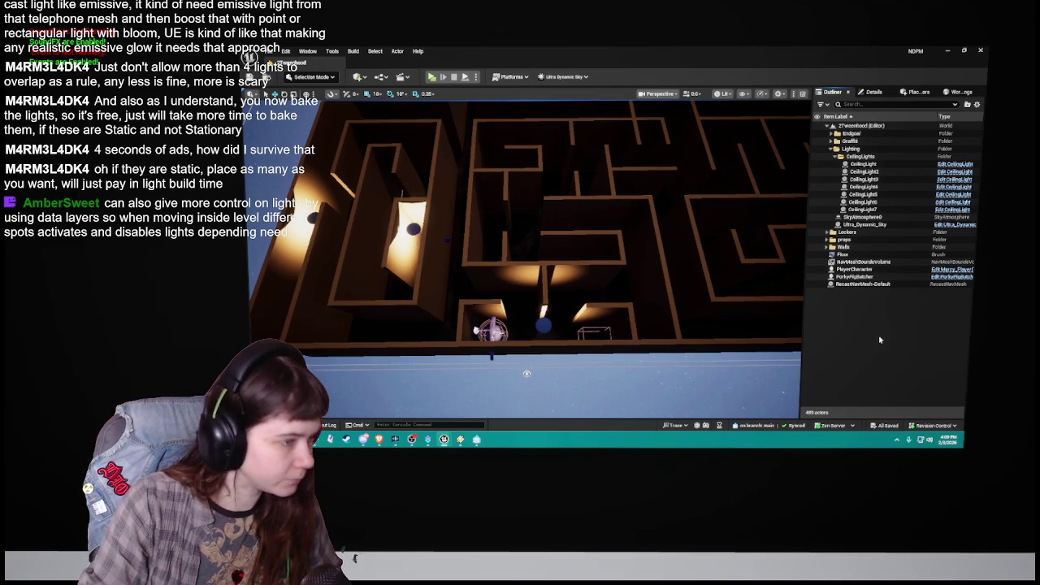
# Step: Duplicate CeilingLight7 and move the copy over another hiding spot in the maze
pyautogui.moveTo(590, 273); pyautogui.dragTo(561, 309)
pyautogui.click(481, 357)
pyautogui.moveTo(481, 357)
pyautogui.mouseDown()
pyautogui.moveTo(529, 378)
pyautogui.moveTo(505, 370)
pyautogui.moveTo(432, 240)
pyautogui.moveTo(313, 324)
pyautogui.moveTo(481, 214)
pyautogui.mouseUp()
pyautogui.hotkey('ctrl', 'd')
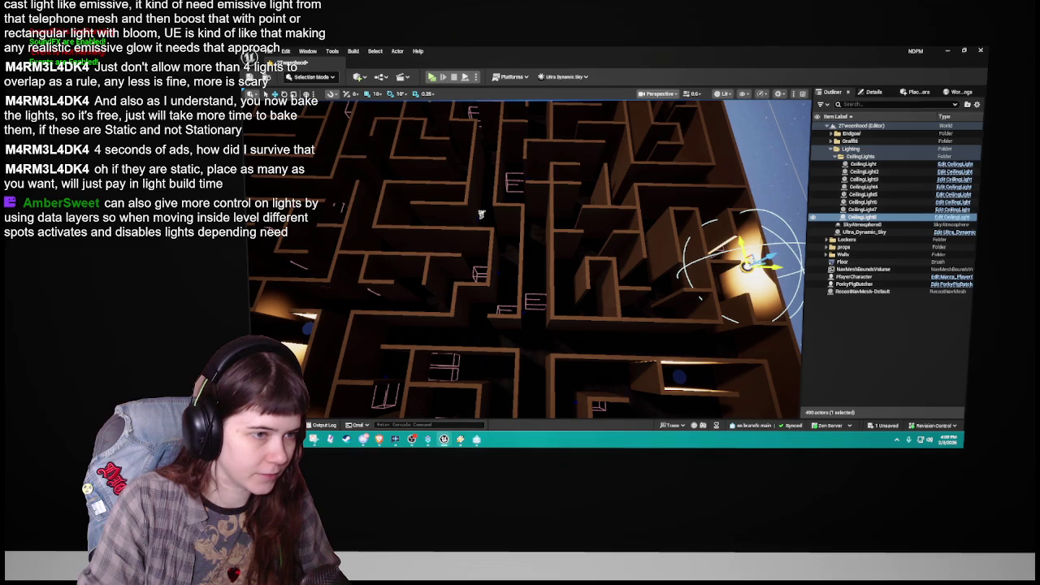
pyautogui.moveTo(748, 269); pyautogui.dragTo(536, 300)
# Step: Pull the view back over the maze and select the ceiling light at the centre
pyautogui.scroll(6, 481, 214)
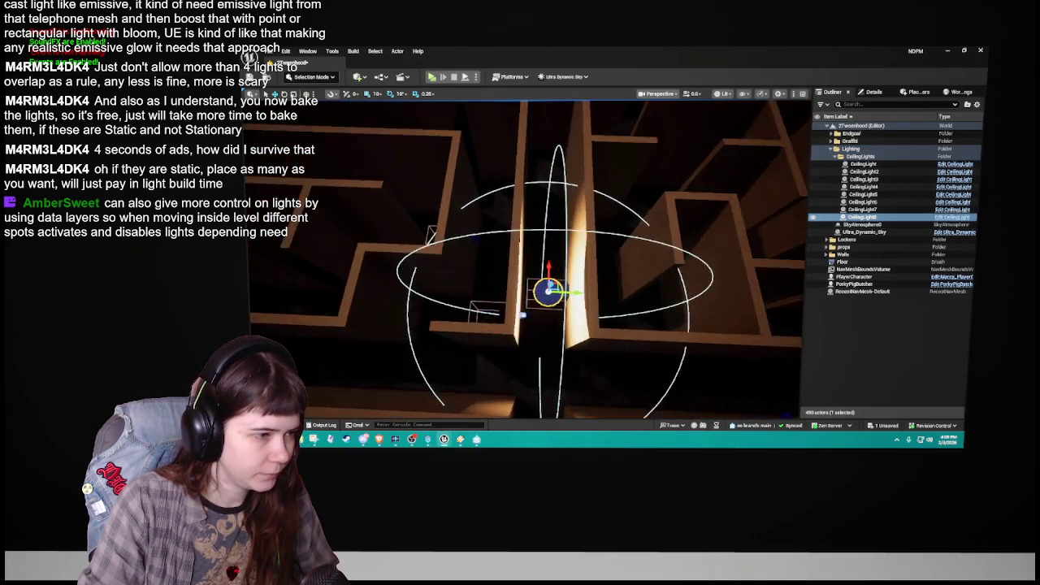
pyautogui.moveTo(462, 100)
pyautogui.mouseDown()
pyautogui.moveTo(492, 111)
pyautogui.moveTo(575, 283)
pyautogui.moveTo(557, 290)
pyautogui.moveTo(553, 326)
pyautogui.moveTo(575, 380)
pyautogui.mouseUp()
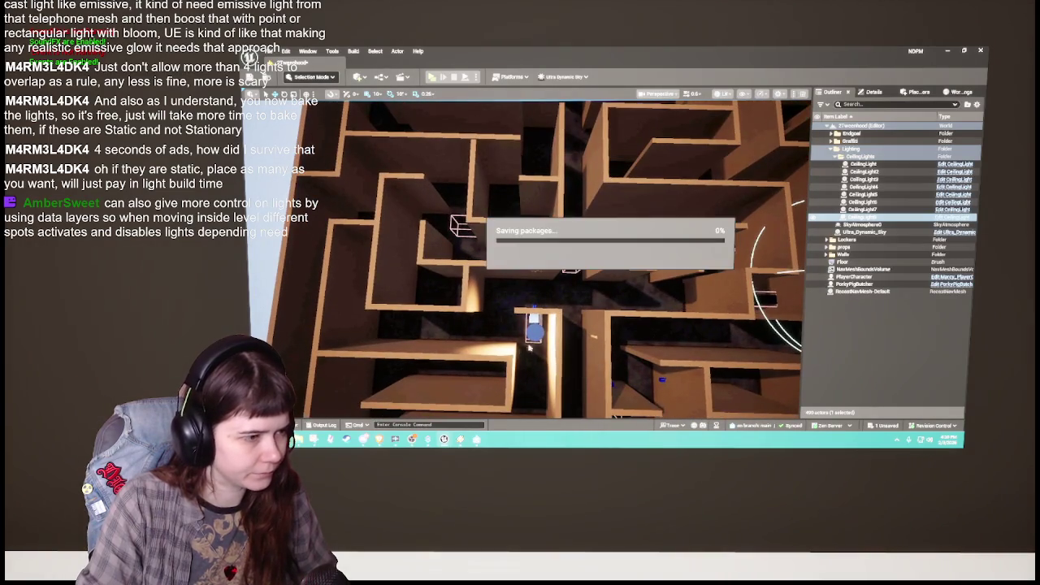
pyautogui.click(534, 330)
# Step: Duplicate the selected ceiling light and frame the new copy
pyautogui.hotkey('ctrl', 'd')
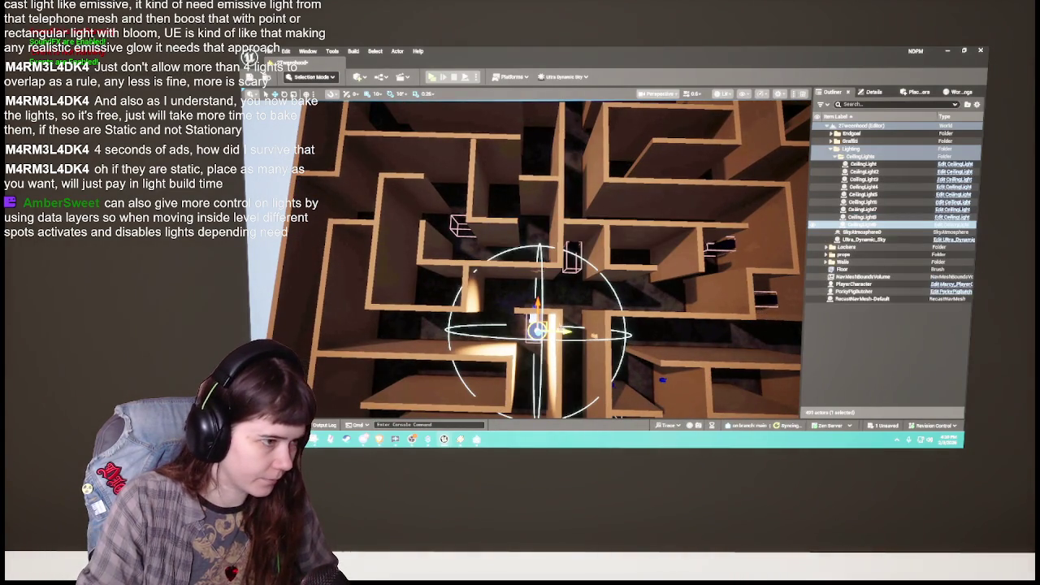
pyautogui.press('f')
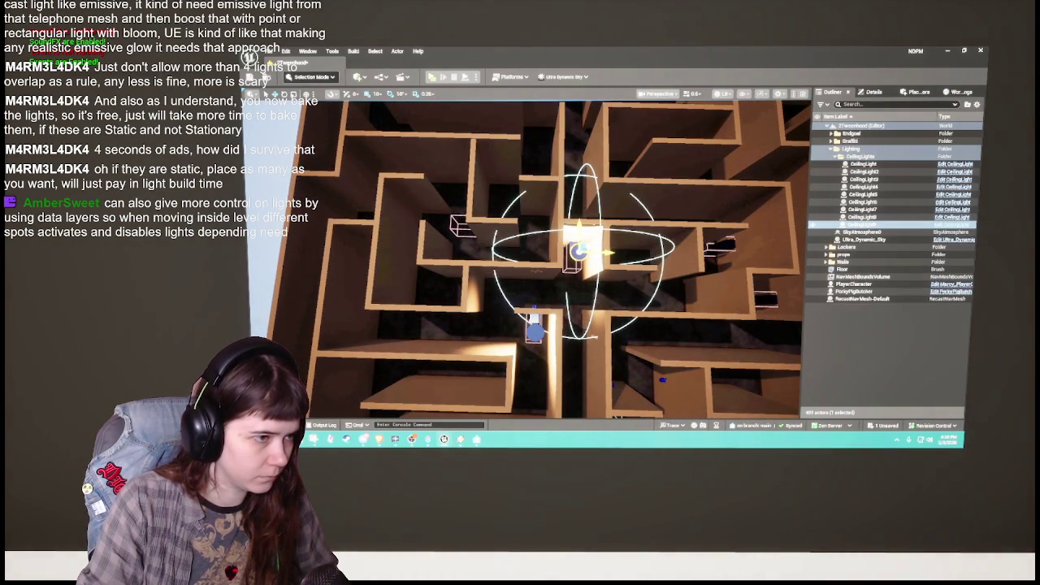
pyautogui.scroll(3, 632, 244)
pyautogui.scroll(2, 632, 243)
pyautogui.scroll(-6, 632, 244)
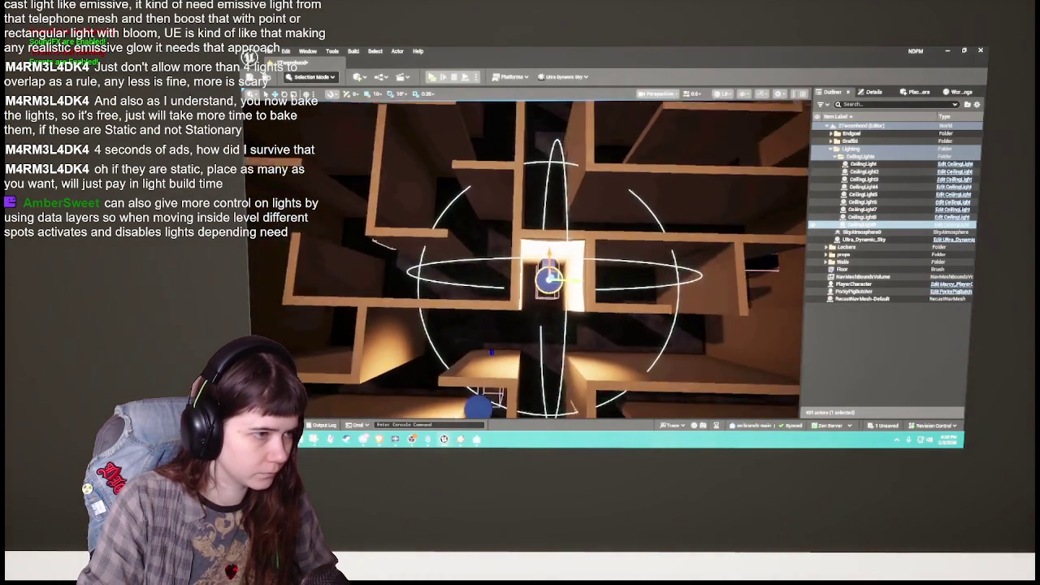
# Step: Make another copy of the ceiling light and inspect it from an oblique angle
pyautogui.hotkey('ctrl', 'd')
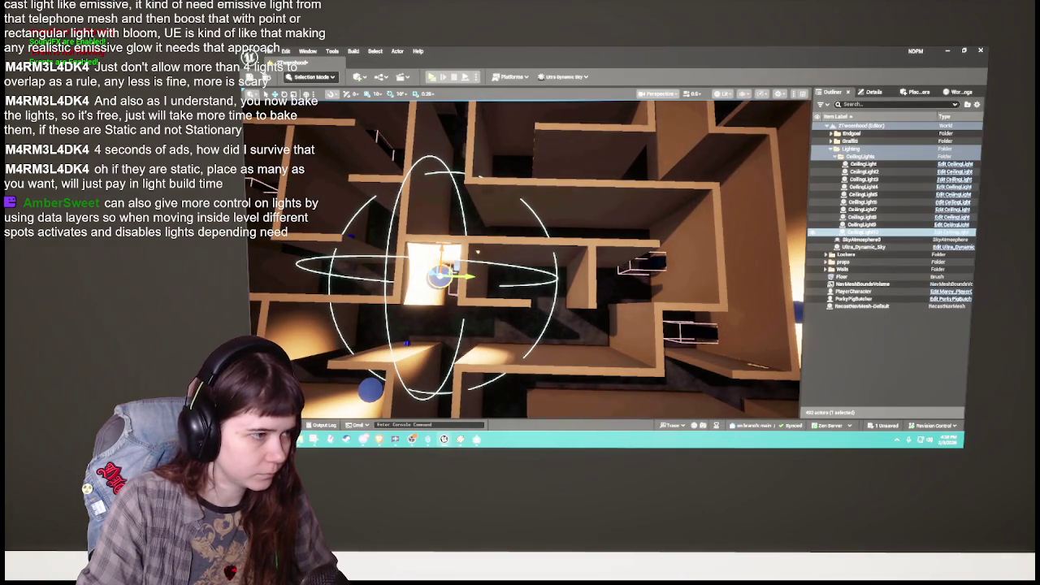
pyautogui.press('f')
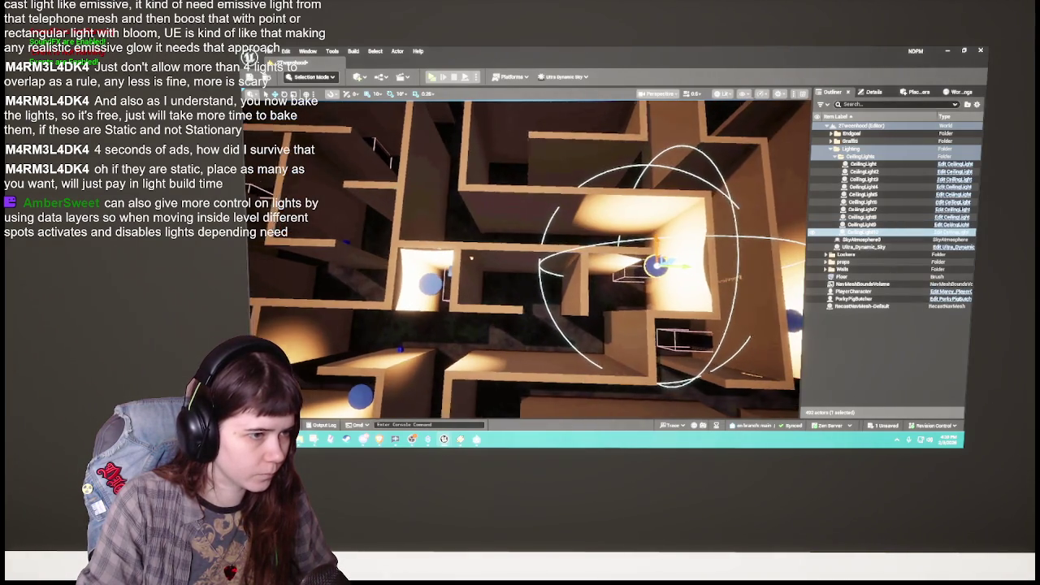
pyautogui.scroll(-3, 573, 268)
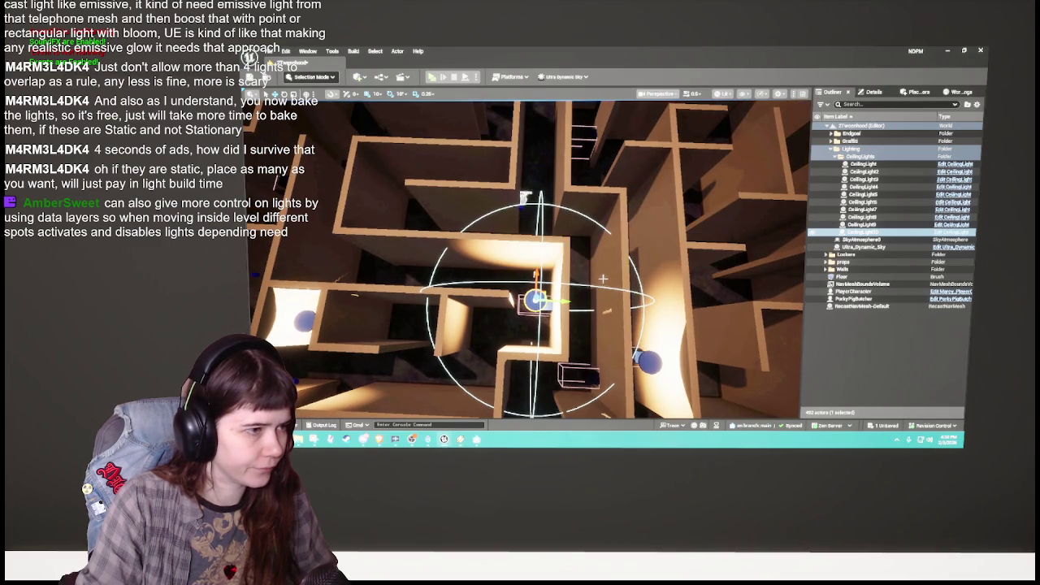
pyautogui.scroll(-3, 602, 275)
pyautogui.moveTo(568, 269); pyautogui.dragTo(602, 236)
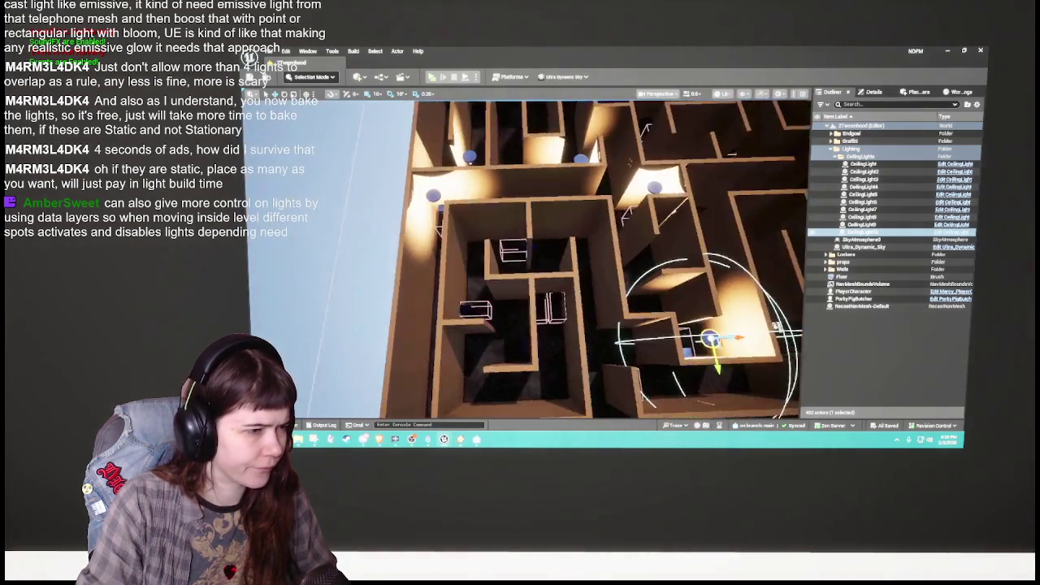
pyautogui.scroll(3, 528, 260)
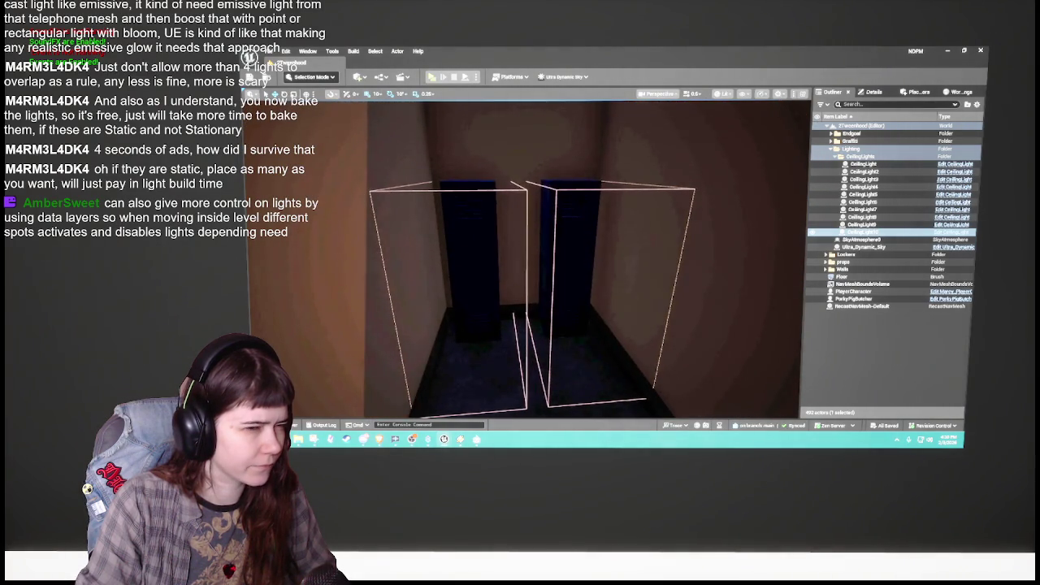
pyautogui.scroll(-5, 524, 256)
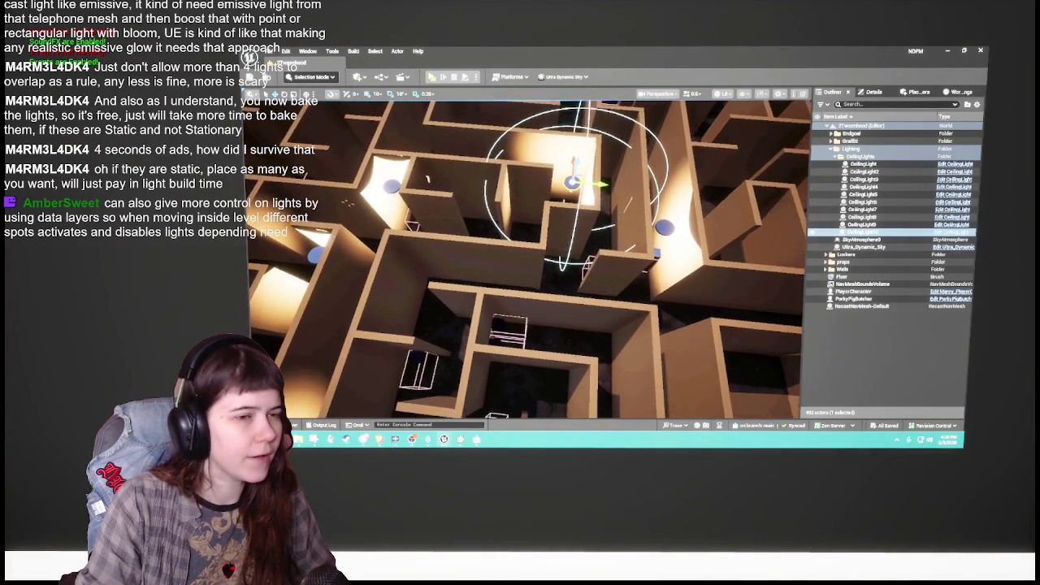
# Step: Add one more ceiling light copy, CeilingLight11, and select the LockerHide4 locker
pyautogui.hotkey('ctrl', 'd')
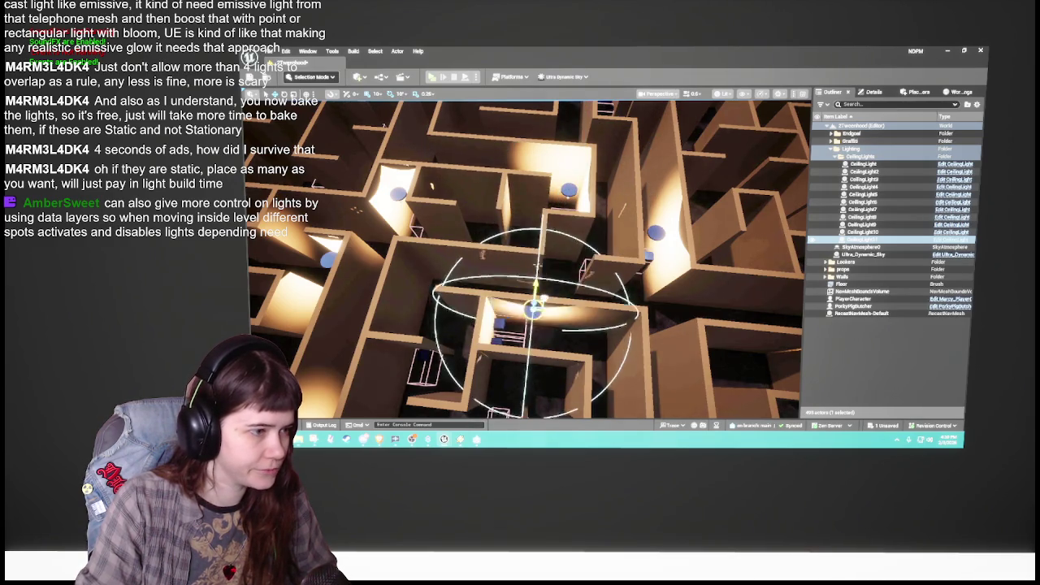
pyautogui.scroll(8, 524, 256)
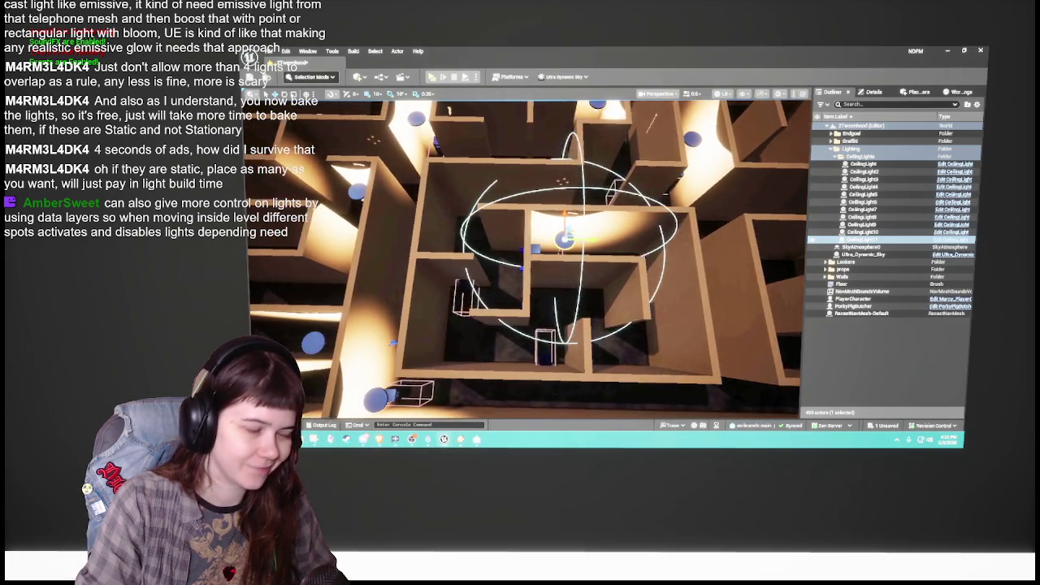
pyautogui.click(557, 345)
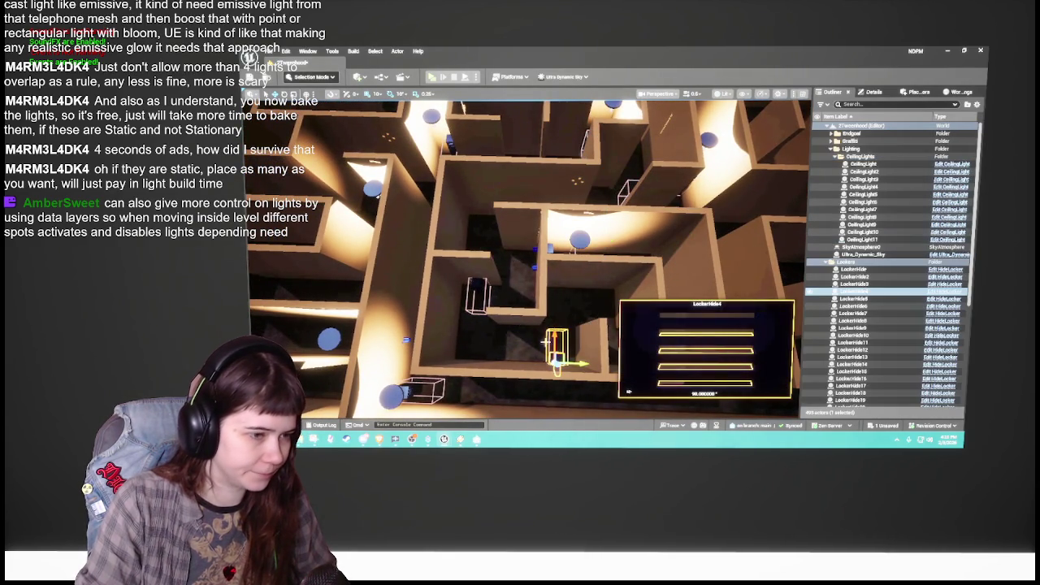
# Step: Delete the LockerHide4, LockerHide5 and LockerHide36 lockers from the maze
pyautogui.press('Delete')
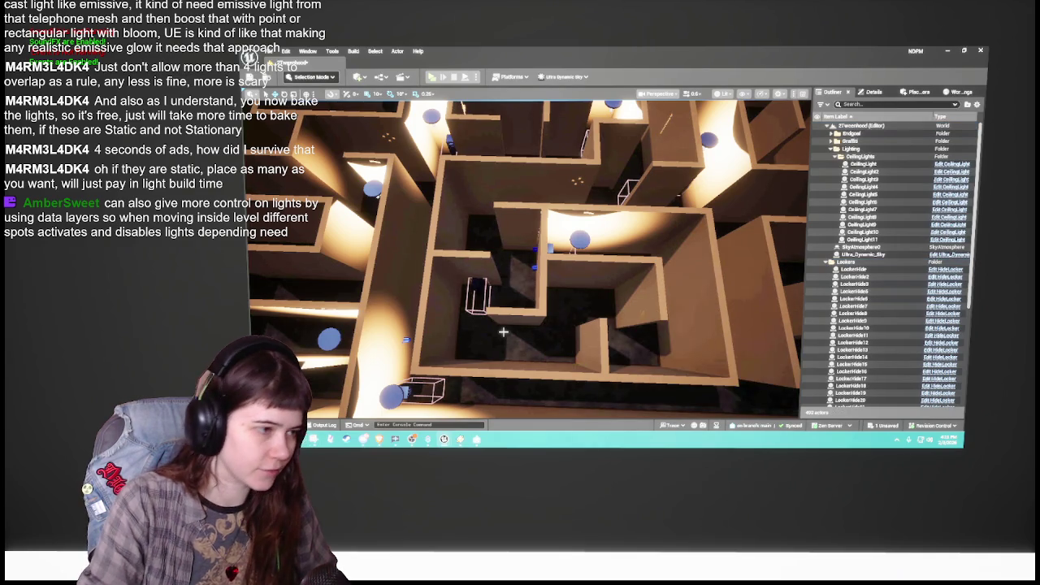
pyautogui.doubleClick(853, 291)
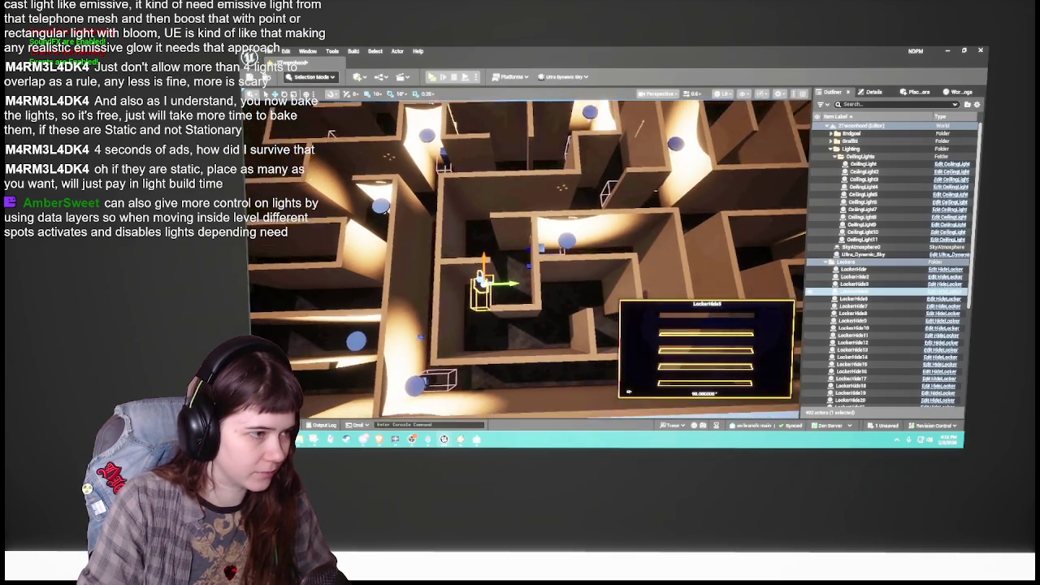
pyautogui.moveTo(563, 268); pyautogui.dragTo(564, 304)
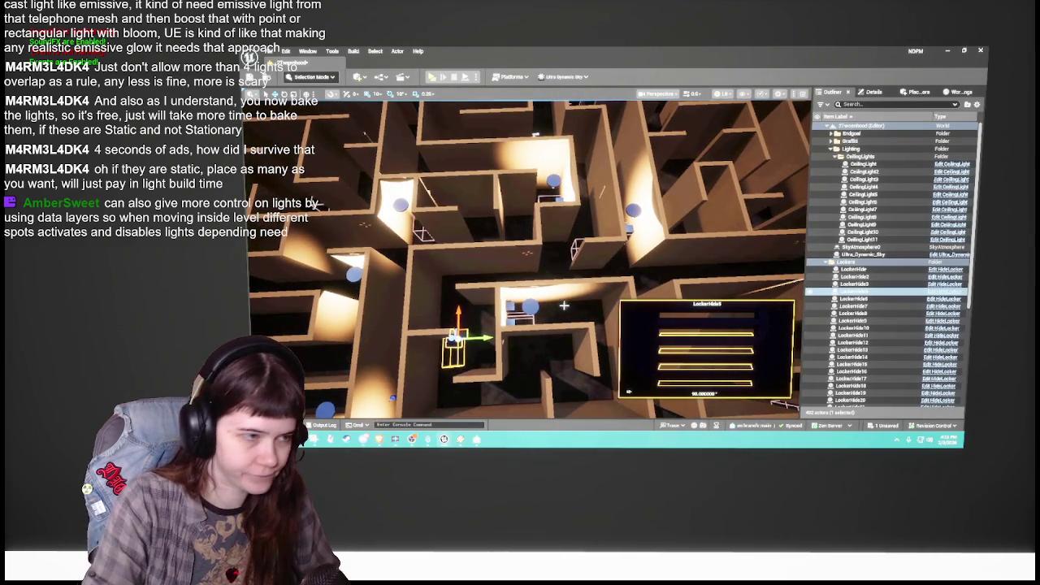
pyautogui.press('Delete')
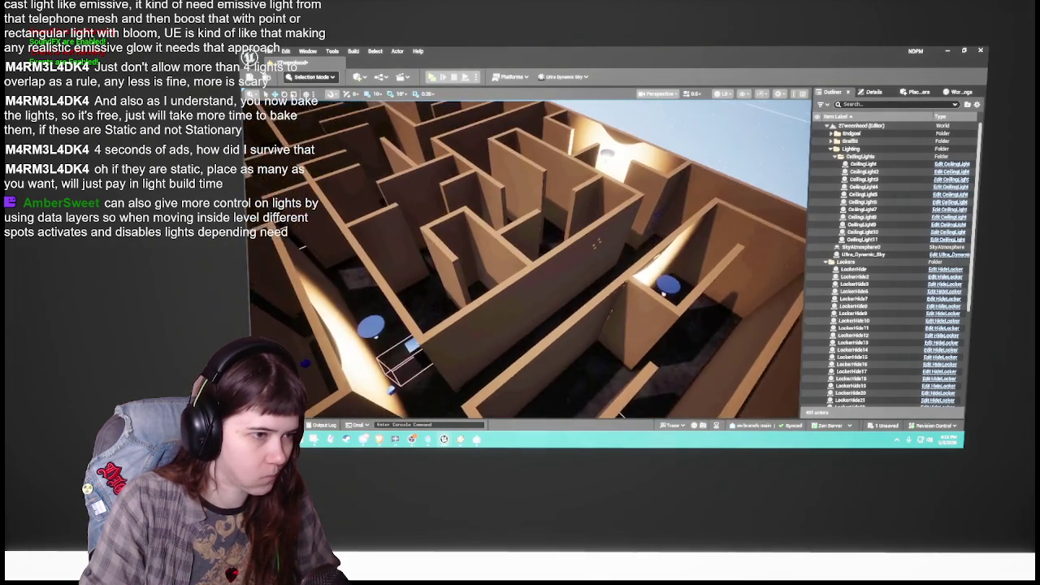
pyautogui.moveTo(469, 198); pyautogui.dragTo(494, 199)
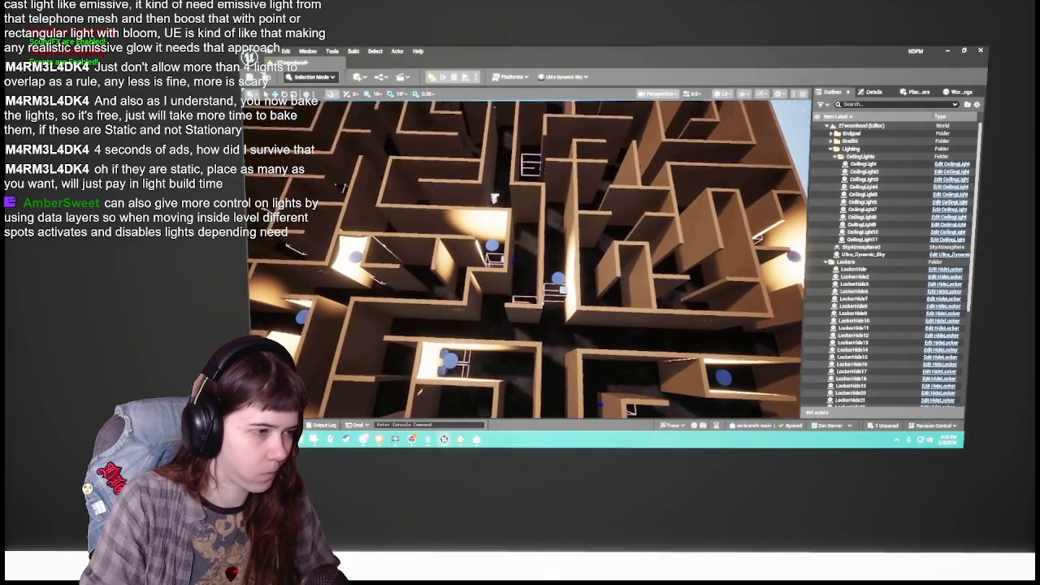
pyautogui.click(538, 290)
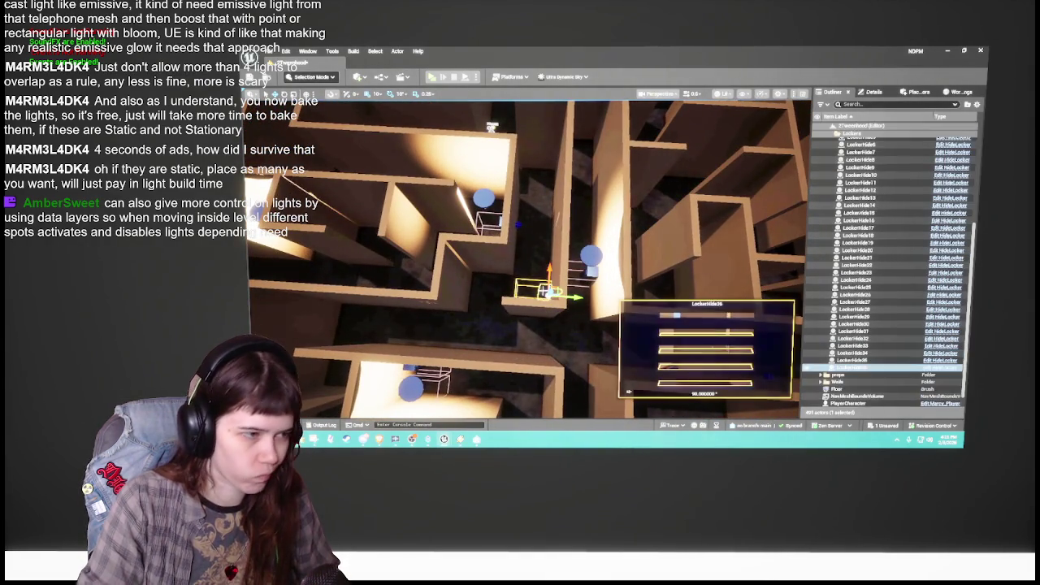
pyautogui.press('Delete')
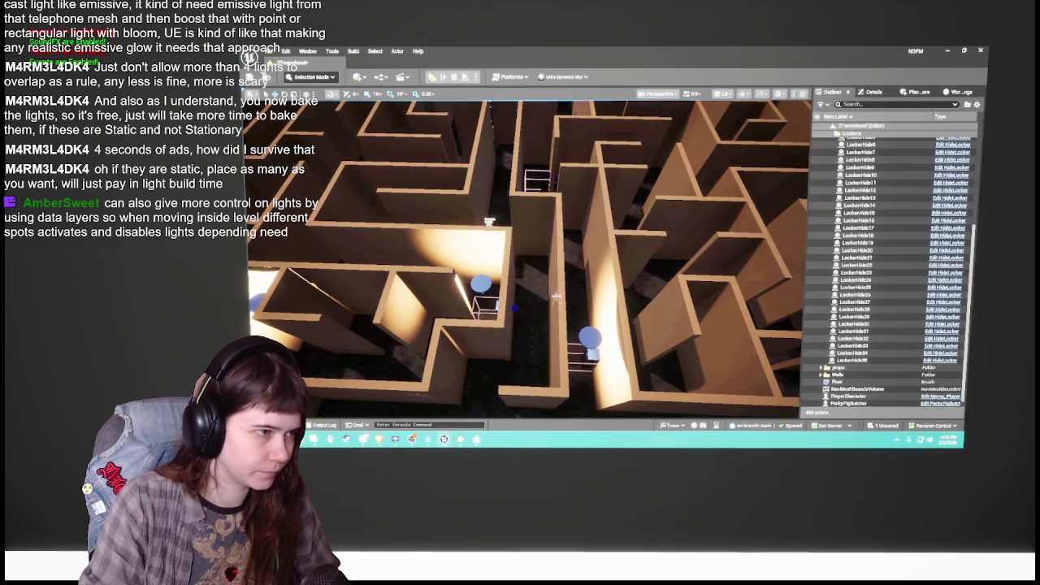
pyautogui.moveTo(557, 298); pyautogui.dragTo(569, 292)
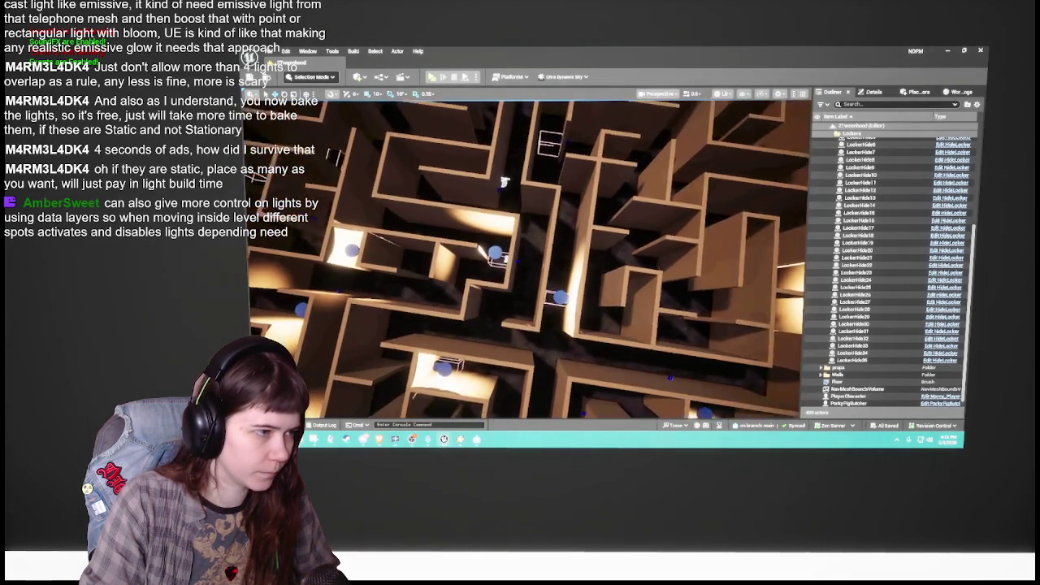
pyautogui.click(500, 260)
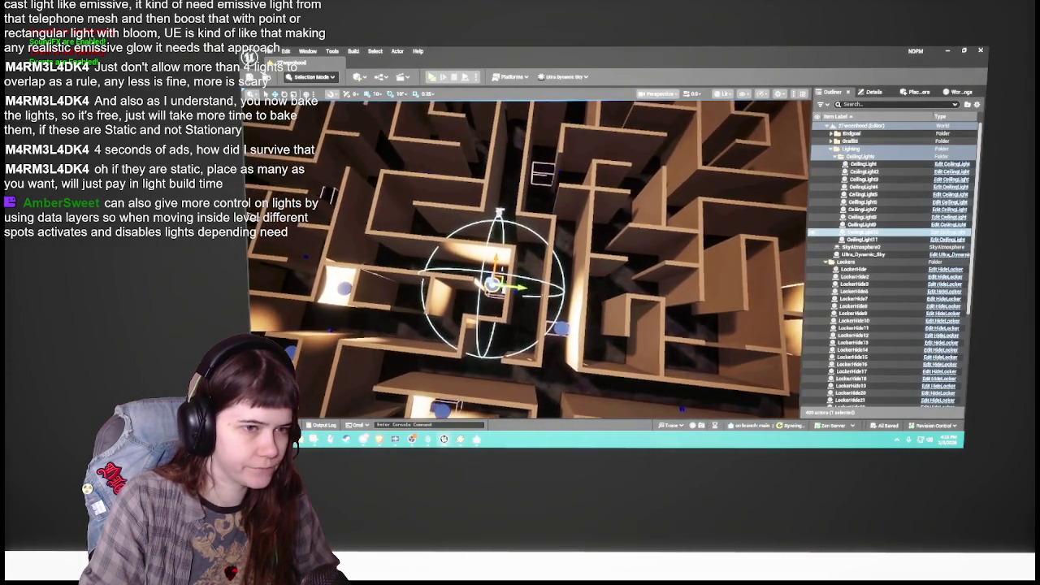
# Step: Duplicate the selected ceiling light as CeilingLight12 and orbit in close to it
pyautogui.moveTo(503, 215)
pyautogui.mouseDown()
pyautogui.moveTo(506, 278)
pyautogui.moveTo(581, 260)
pyautogui.mouseUp()
pyautogui.hotkey('ctrl', 'd')
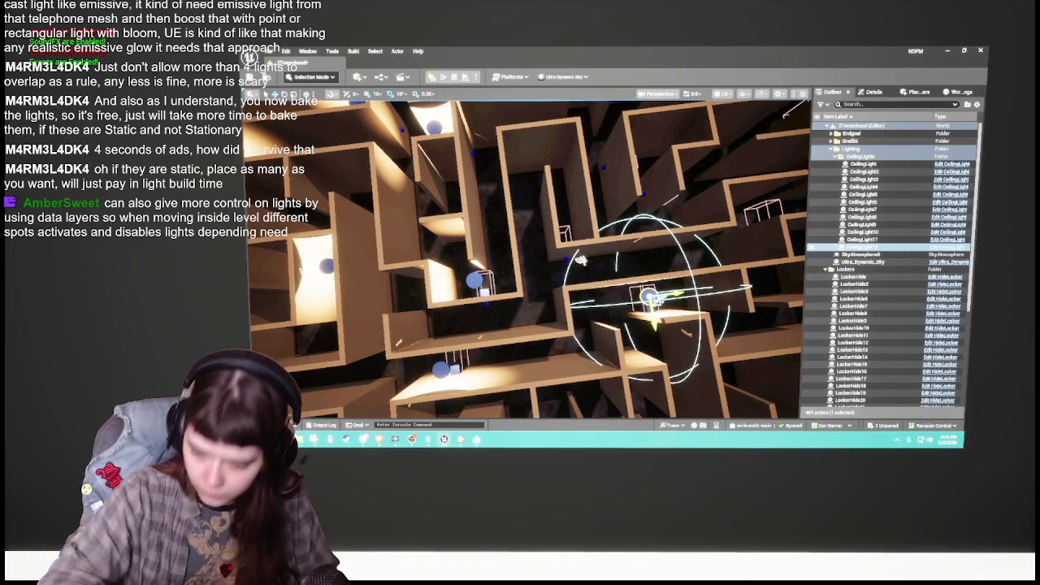
pyautogui.moveTo(582, 260); pyautogui.dragTo(571, 377)
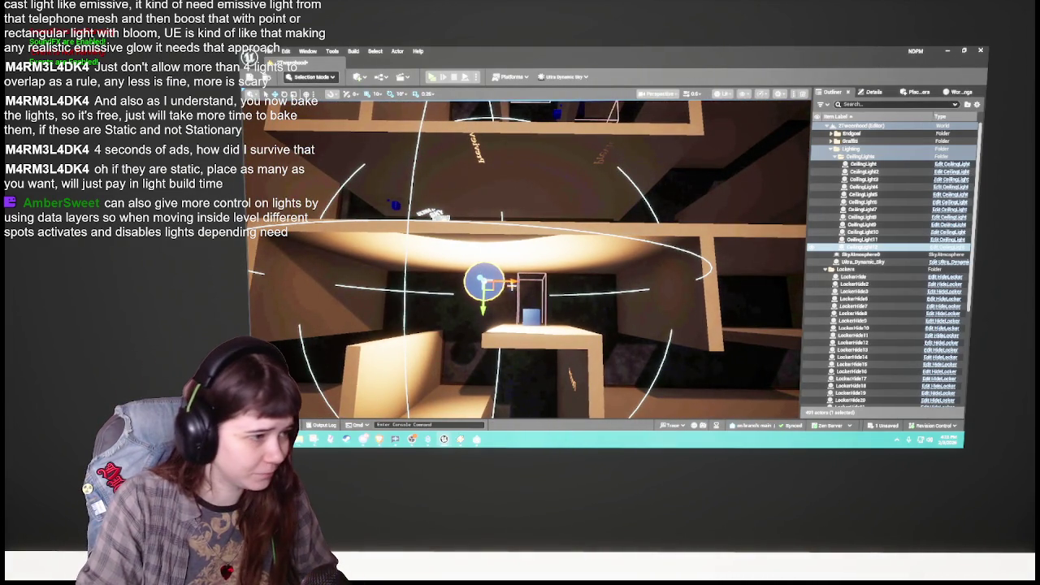
pyautogui.moveTo(571, 377)
pyautogui.mouseDown()
pyautogui.moveTo(544, 378)
pyautogui.moveTo(512, 339)
pyautogui.mouseUp()
pyautogui.moveTo(633, 288); pyautogui.dragTo(619, 286)
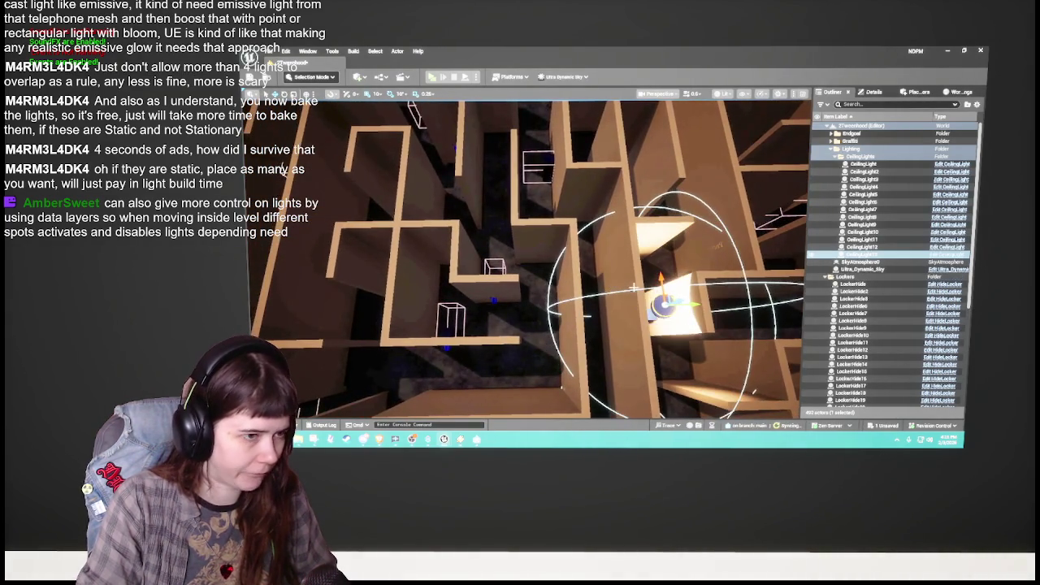
# Step: Drag out another copy, CeilingLight13, further left over a hiding spot
pyautogui.moveTo(694, 302); pyautogui.dragTo(485, 305)
pyautogui.moveTo(528, 341)
pyautogui.mouseDown()
pyautogui.moveTo(522, 316)
pyautogui.moveTo(414, 278)
pyautogui.mouseUp()
pyautogui.moveTo(569, 309); pyautogui.dragTo(562, 307)
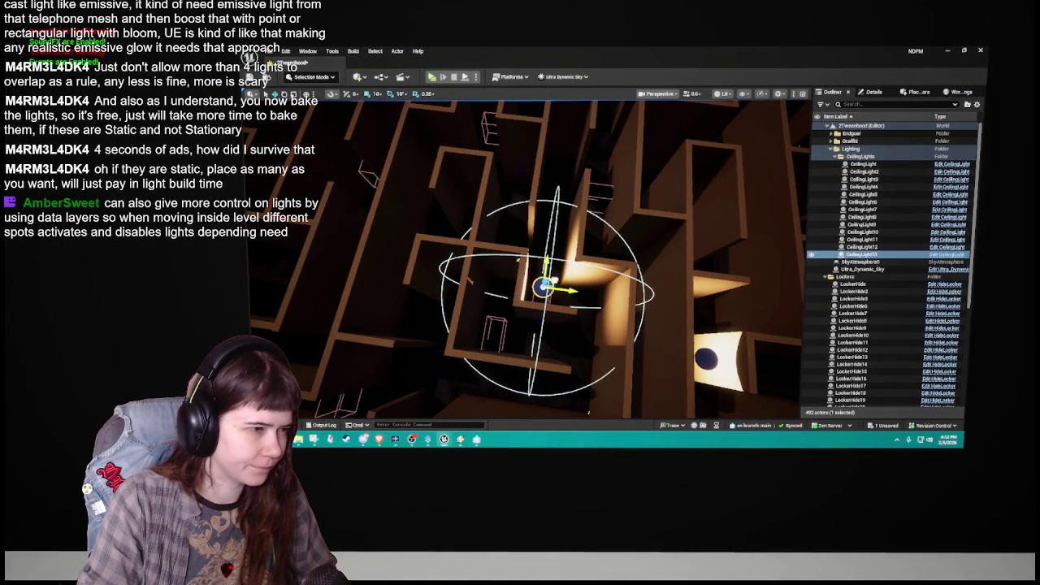
pyautogui.click(492, 340)
# Step: Delete the LockerHide25 locker and save the level
pyautogui.press('Delete')
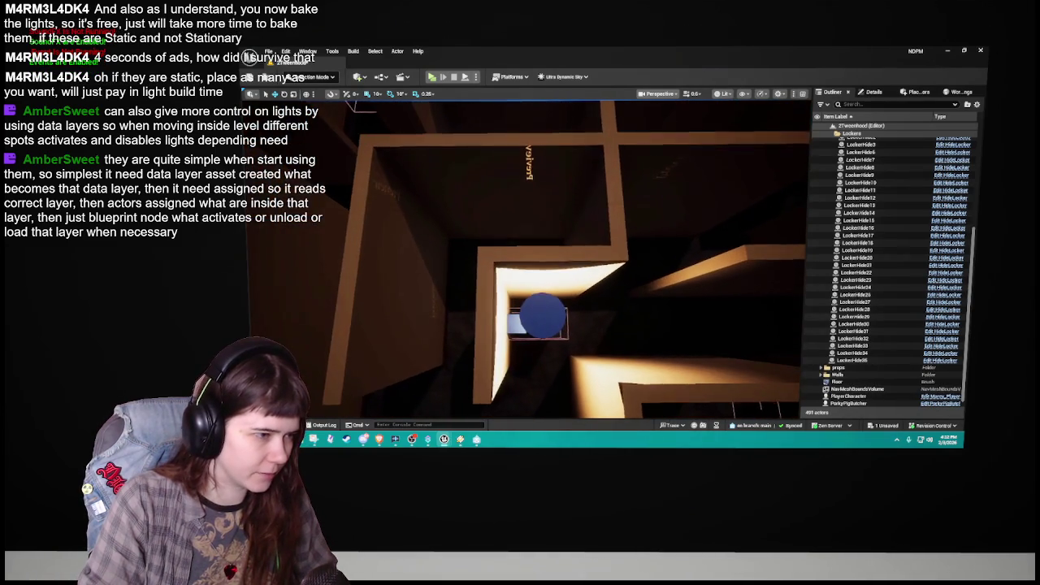
pyautogui.click(545, 318)
pyautogui.press('a')
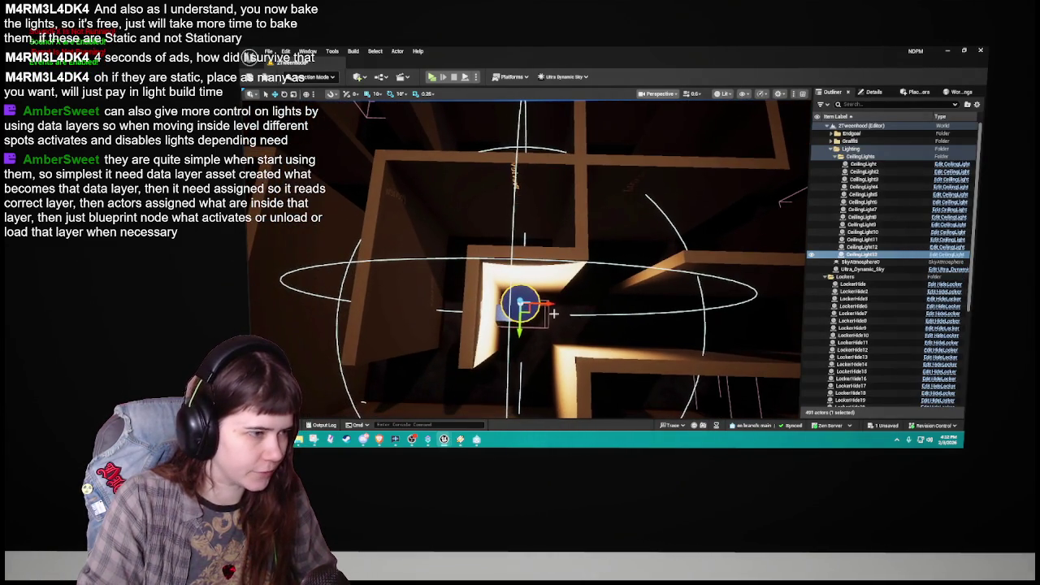
pyautogui.moveTo(568, 321); pyautogui.dragTo(629, 321)
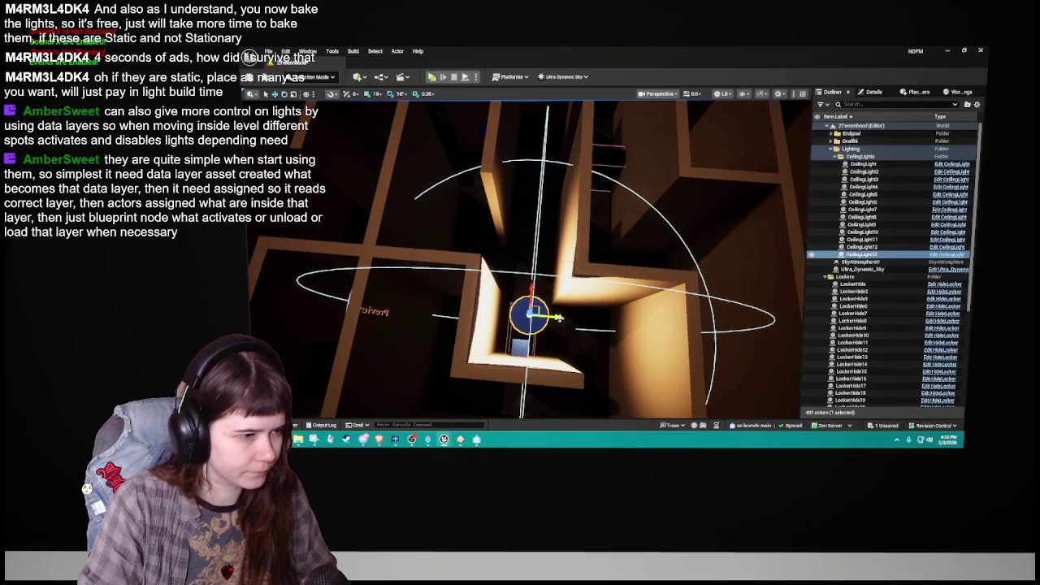
pyautogui.hotkey('ctrl', 's')
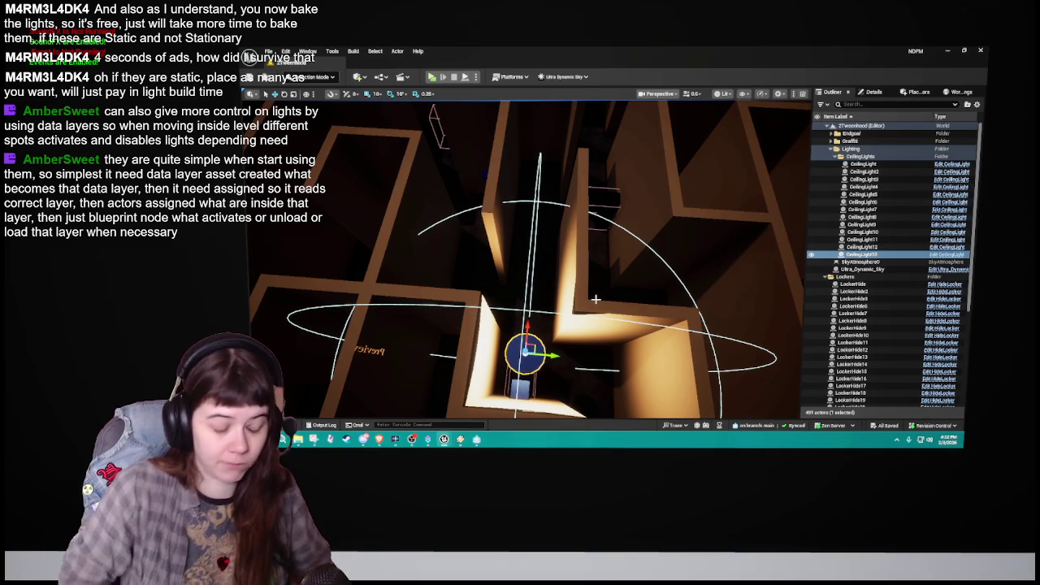
# Step: Duplicate the ceiling light as CeilingLight14 and delete the stray extra copy
pyautogui.moveTo(545, 299)
pyautogui.mouseDown()
pyautogui.moveTo(593, 346)
pyautogui.moveTo(503, 317)
pyautogui.moveTo(664, 326)
pyautogui.mouseUp()
pyautogui.hotkey('ctrl', 'd')
pyautogui.press('f')
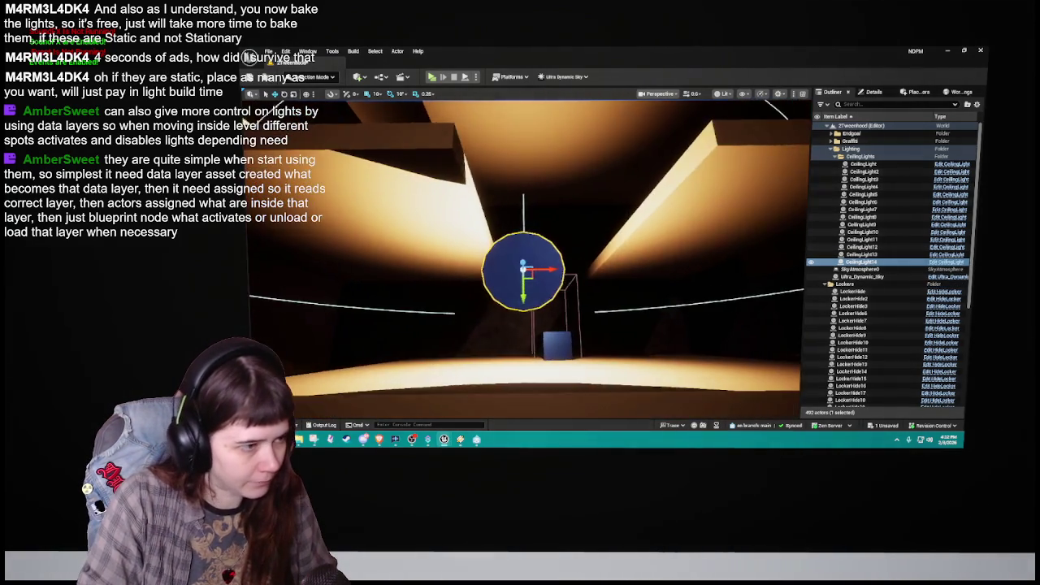
pyautogui.scroll(-3, 520, 260)
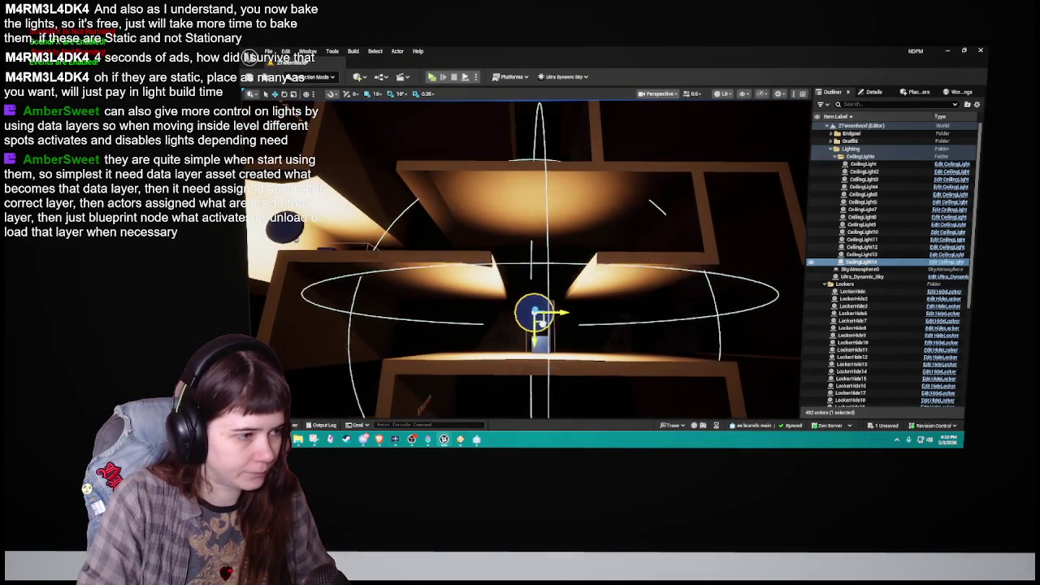
pyautogui.moveTo(536, 317)
pyautogui.mouseDown()
pyautogui.moveTo(447, 296)
pyautogui.moveTo(447, 349)
pyautogui.moveTo(414, 337)
pyautogui.moveTo(439, 325)
pyautogui.moveTo(610, 313)
pyautogui.mouseUp()
pyautogui.press('Delete')
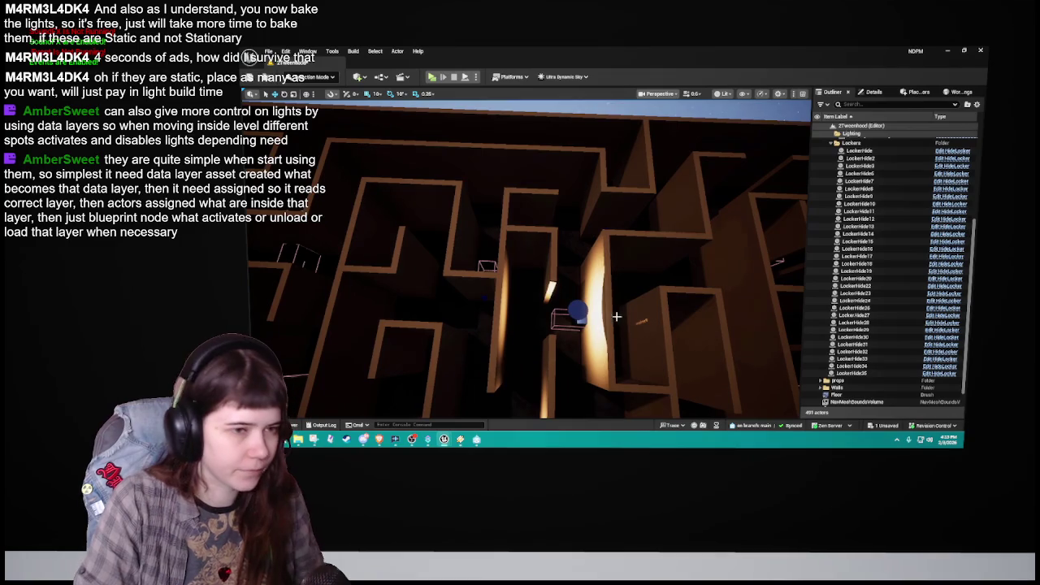
# Step: Select CeilingLight14 from an overhead maze view and save the level
pyautogui.click(581, 324)
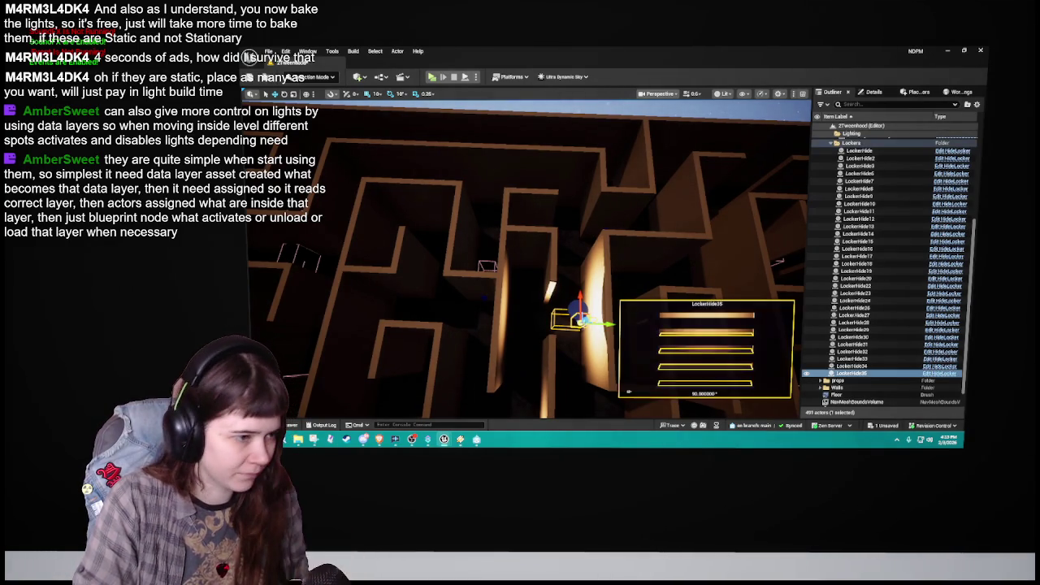
pyautogui.moveTo(571, 320)
pyautogui.mouseDown()
pyautogui.moveTo(553, 285)
pyautogui.moveTo(503, 296)
pyautogui.moveTo(492, 316)
pyautogui.moveTo(387, 238)
pyautogui.mouseUp()
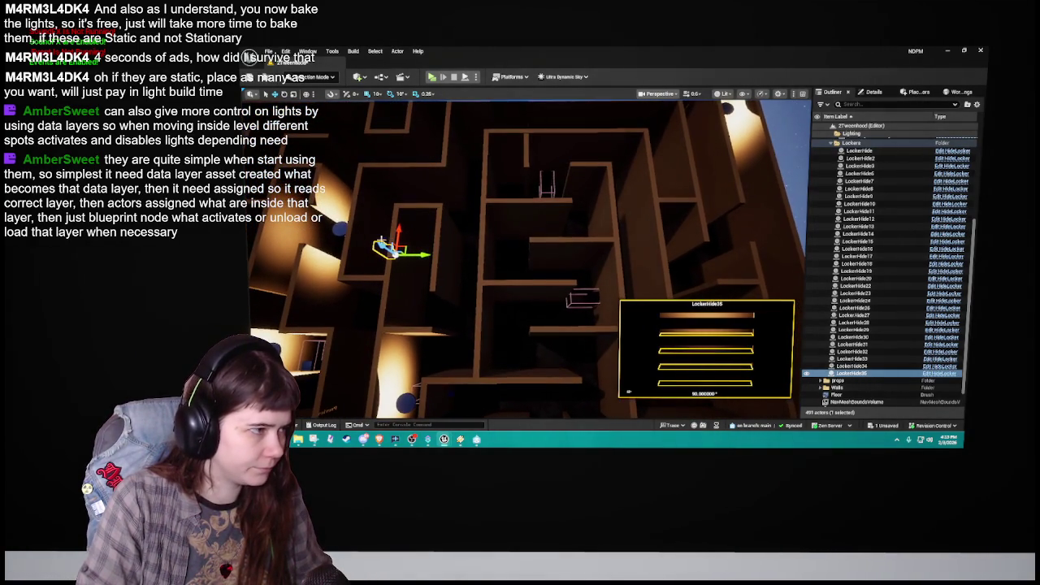
pyautogui.click(340, 229)
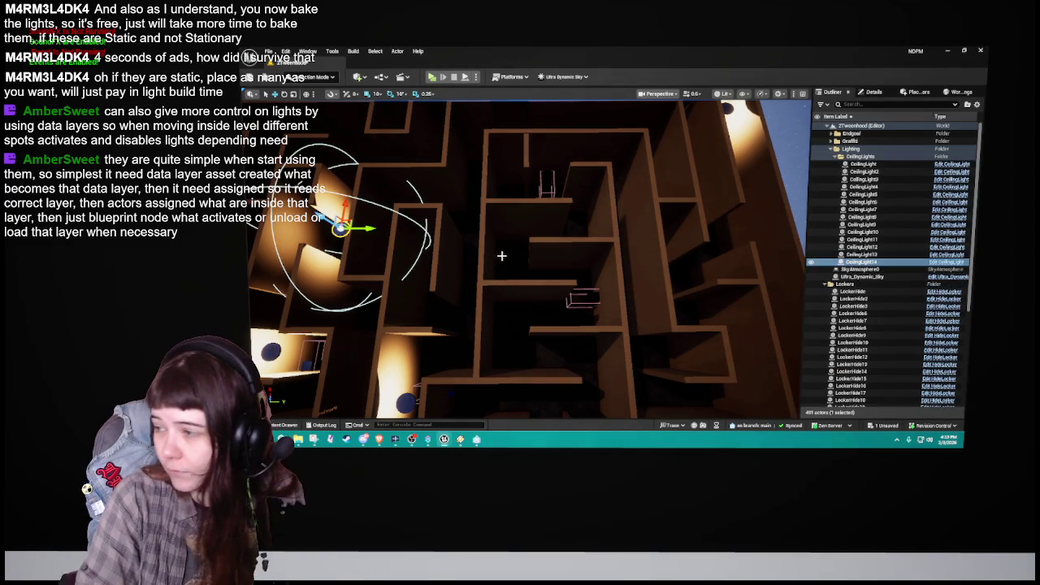
pyautogui.moveTo(512, 277); pyautogui.dragTo(515, 269)
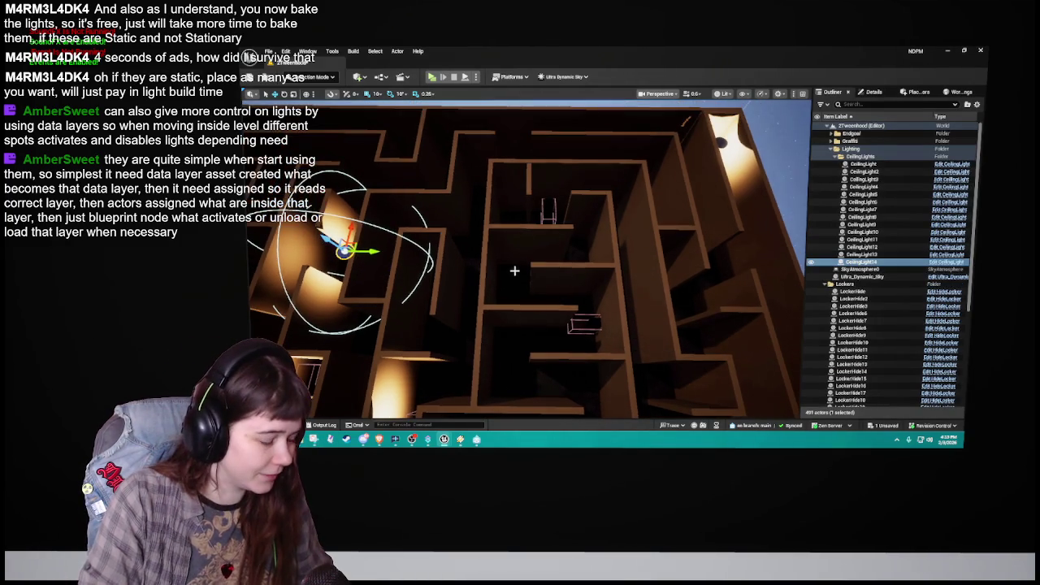
pyautogui.hotkey('ctrl', 's')
# Step: Copy CeilingLight14 as CeilingLight15 into the centre room
pyautogui.hotkey('ctrl', 'd')
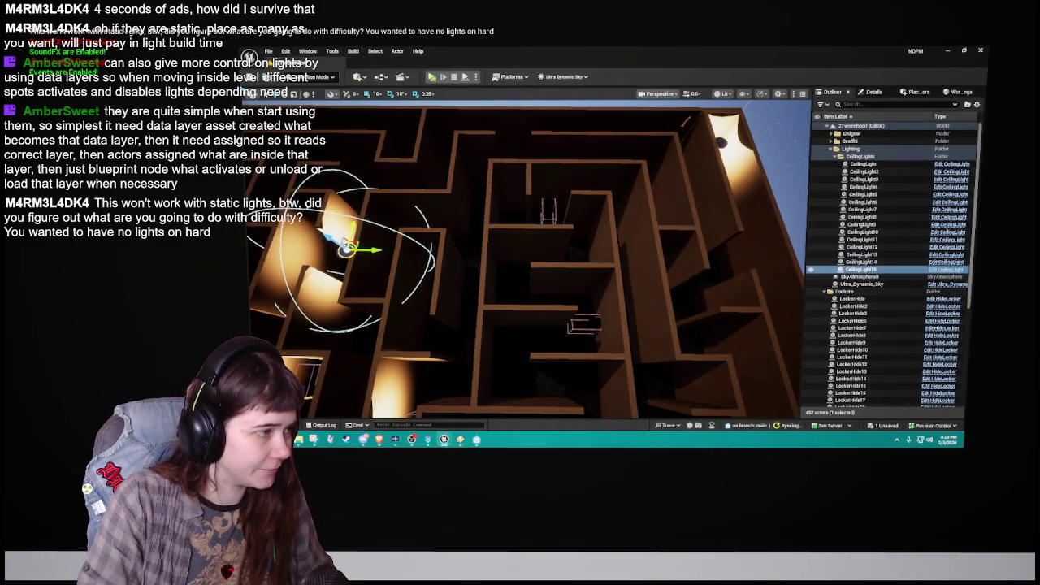
pyautogui.moveTo(347, 244); pyautogui.dragTo(582, 299)
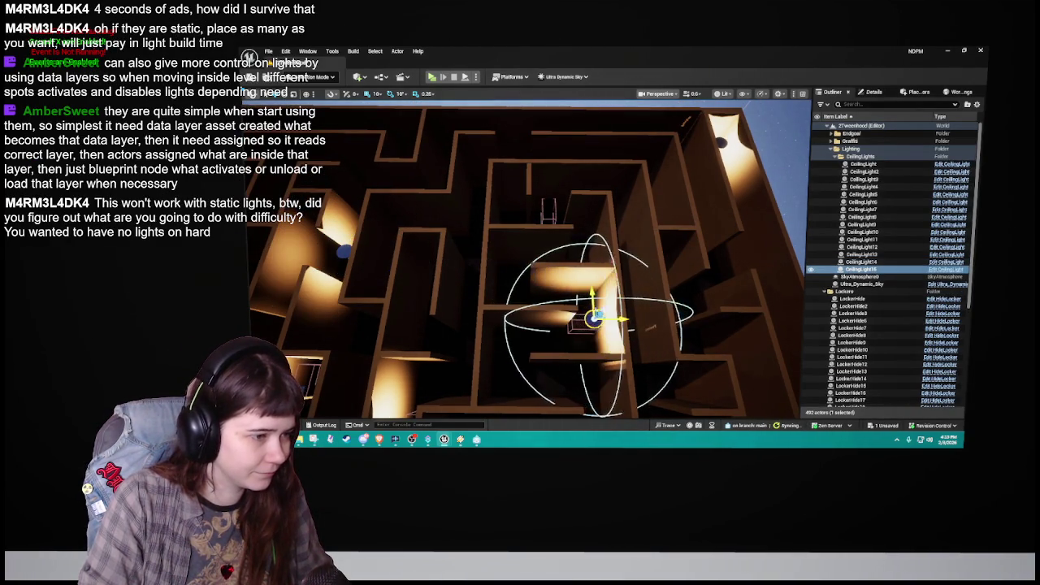
pyautogui.press('f')
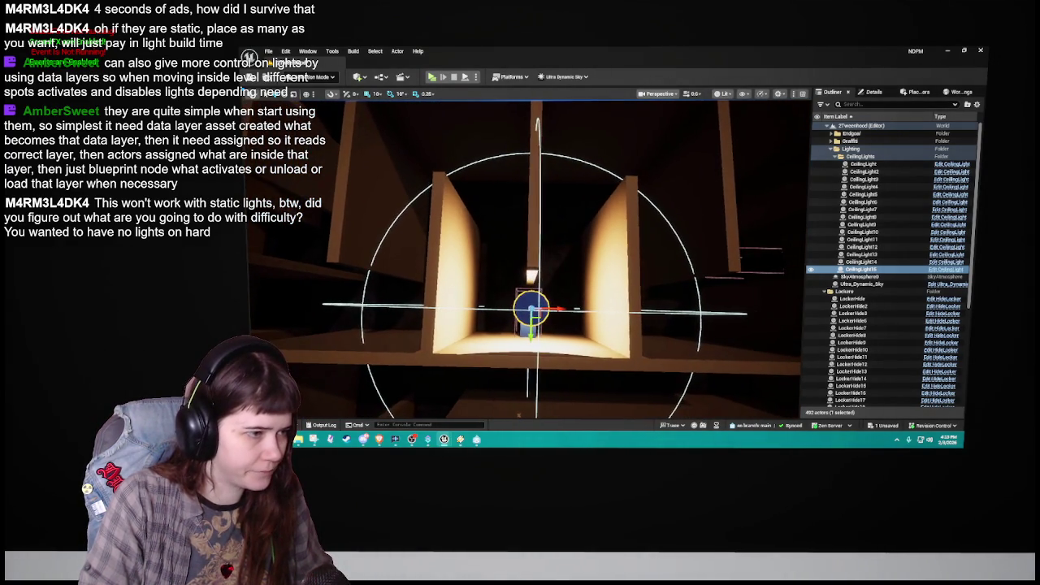
pyautogui.click(525, 326)
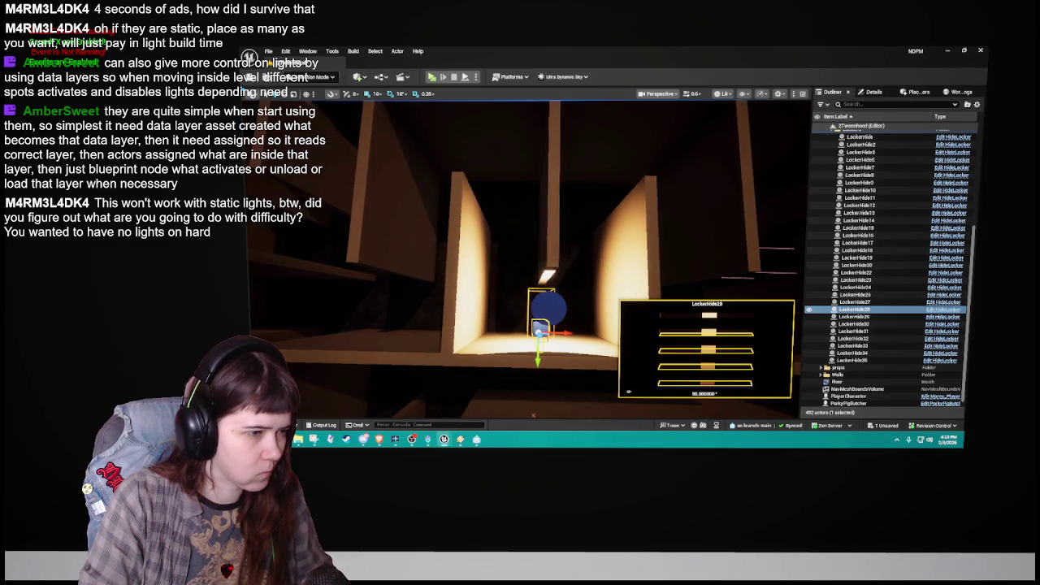
pyautogui.click(529, 276)
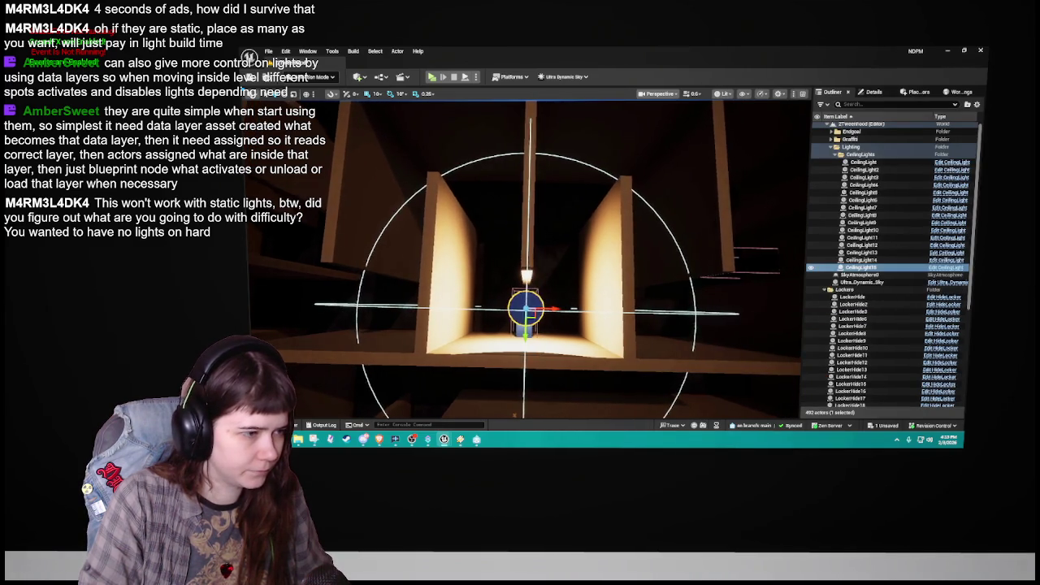
# Step: Copy the light again as CeilingLight16 over another hiding spot
pyautogui.hotkey('ctrl', 'd')
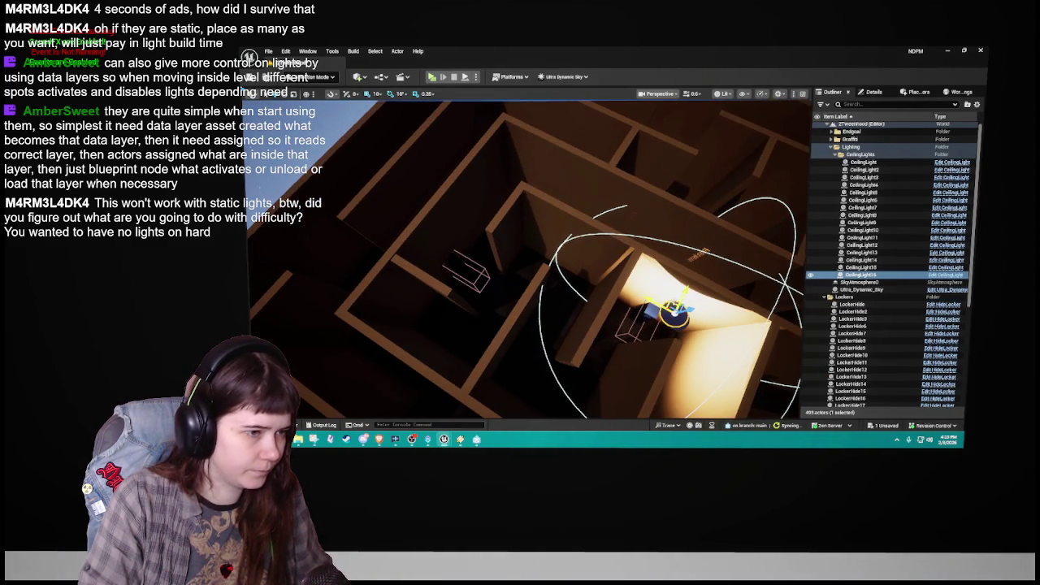
pyautogui.moveTo(673, 311); pyautogui.dragTo(565, 292)
pyautogui.press('f')
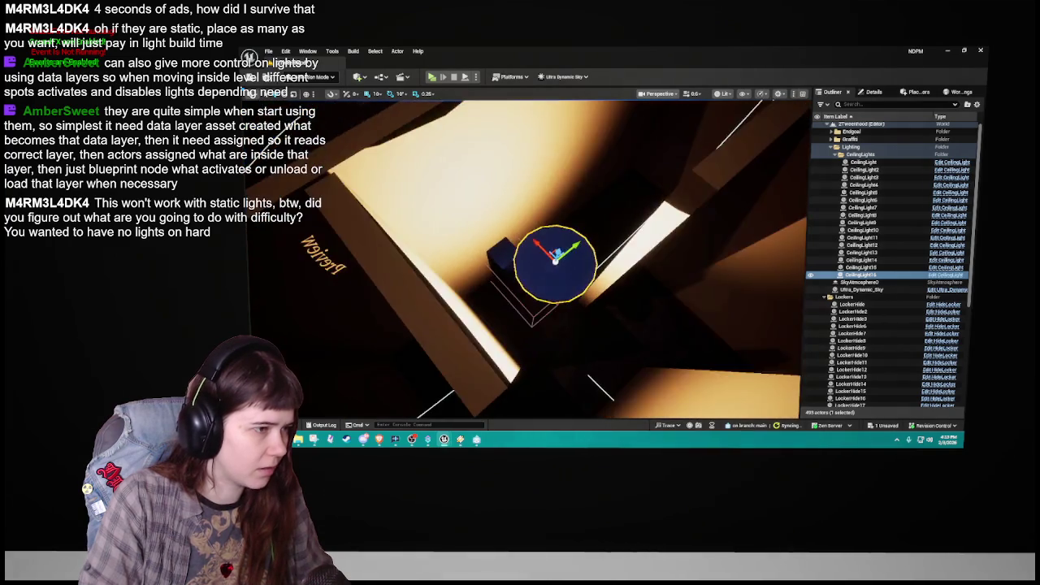
pyautogui.moveTo(532, 260); pyautogui.dragTo(486, 291)
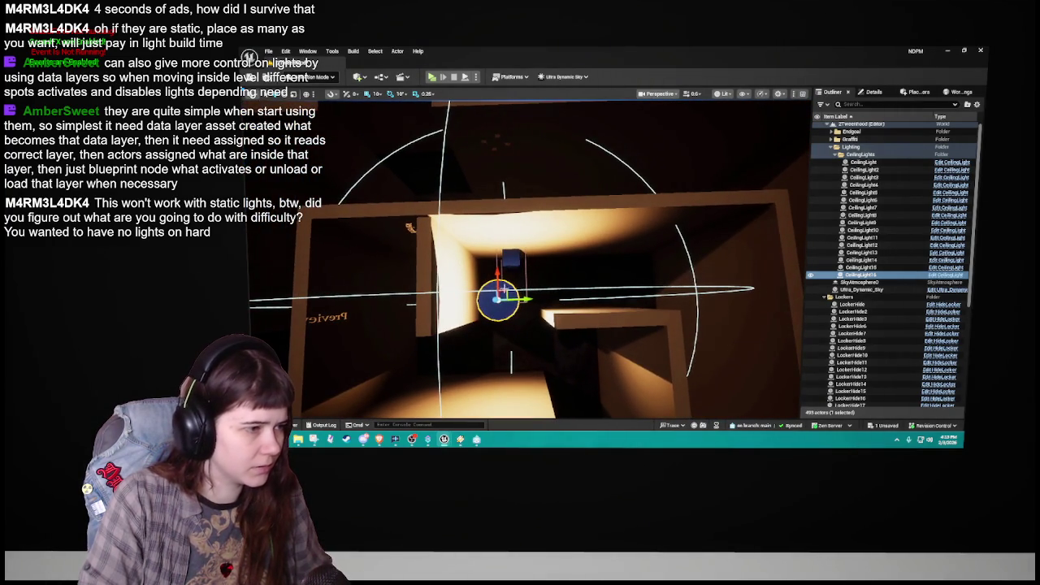
pyautogui.moveTo(520, 312); pyautogui.dragTo(520, 285)
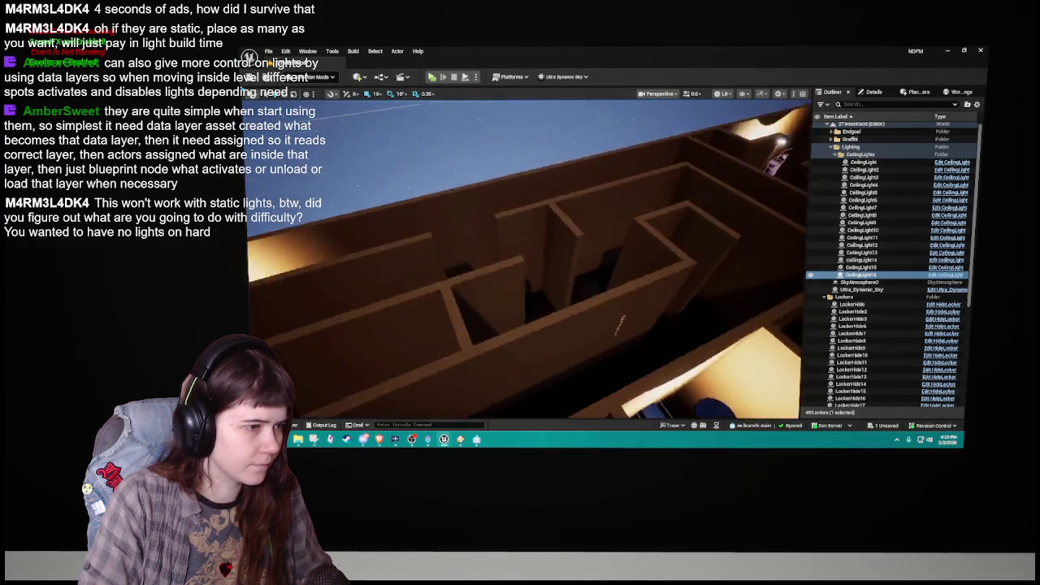
pyautogui.moveTo(520, 285)
pyautogui.mouseDown()
pyautogui.moveTo(495, 276)
pyautogui.moveTo(394, 162)
pyautogui.mouseUp()
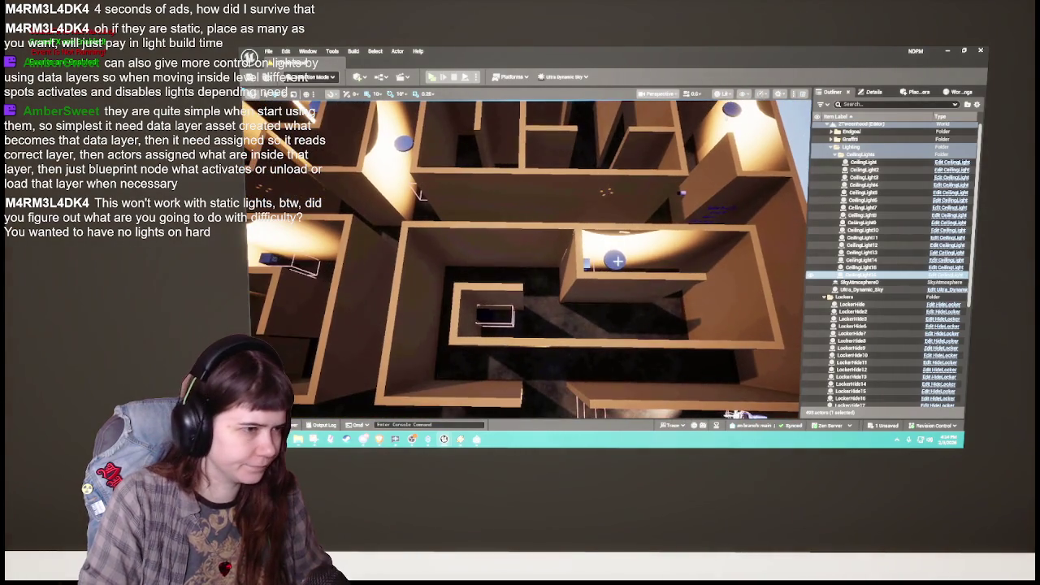
# Step: Nudge the central-nook ceiling light along X until it sits centred over the nook
pyautogui.click(618, 261)
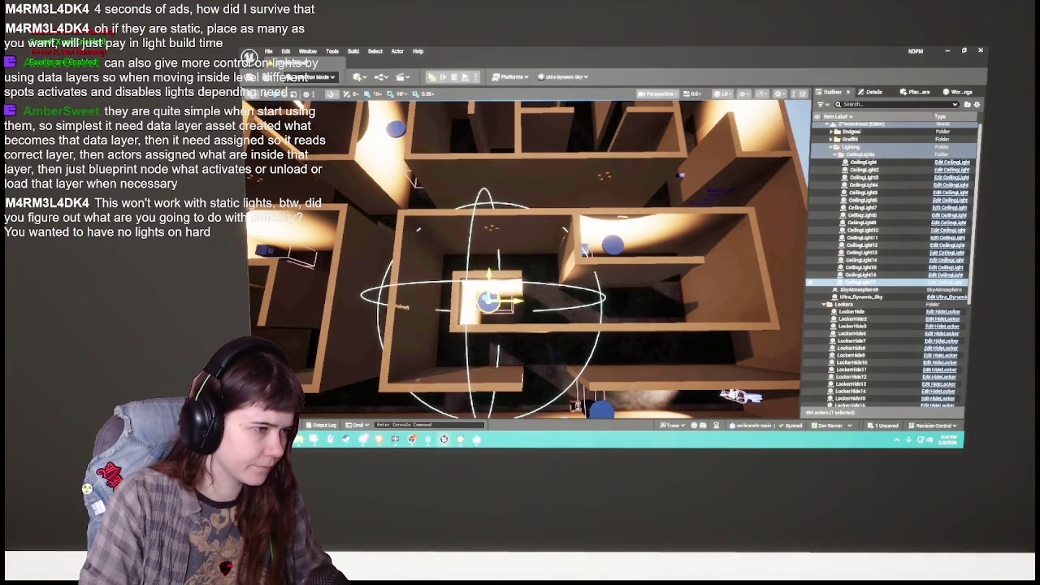
pyautogui.press('f')
pyautogui.scroll(-5, 528, 260)
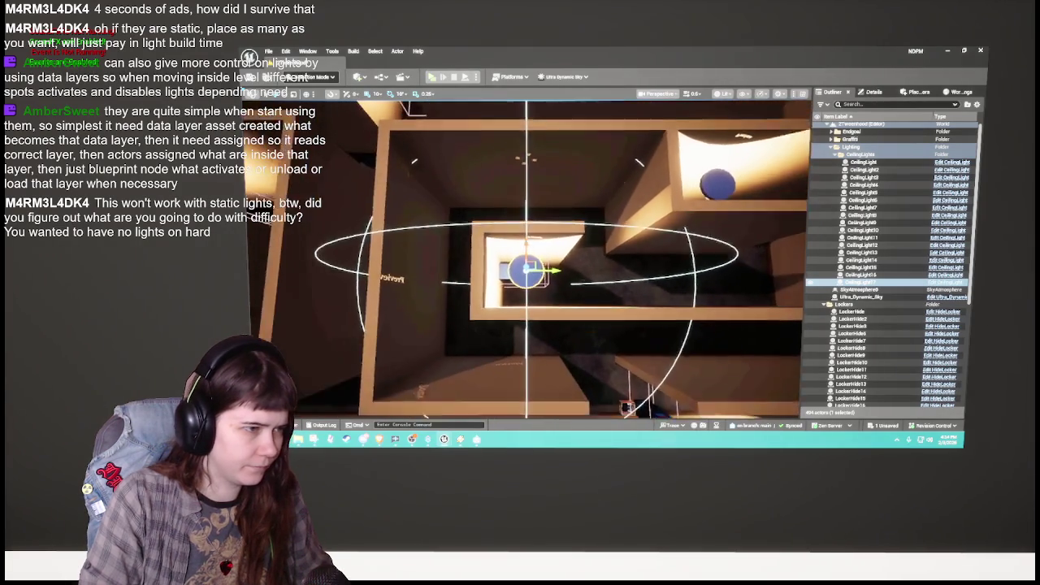
pyautogui.moveTo(559, 276)
pyautogui.mouseDown()
pyautogui.moveTo(571, 277)
pyautogui.moveTo(567, 342)
pyautogui.mouseUp()
pyautogui.moveTo(543, 305); pyautogui.dragTo(540, 306)
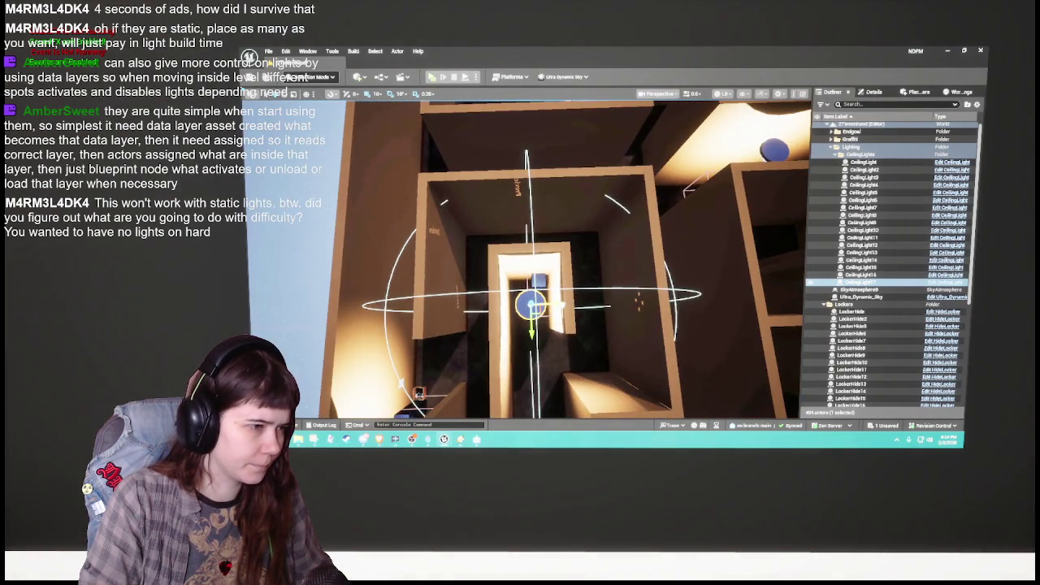
pyautogui.scroll(-10, 528, 260)
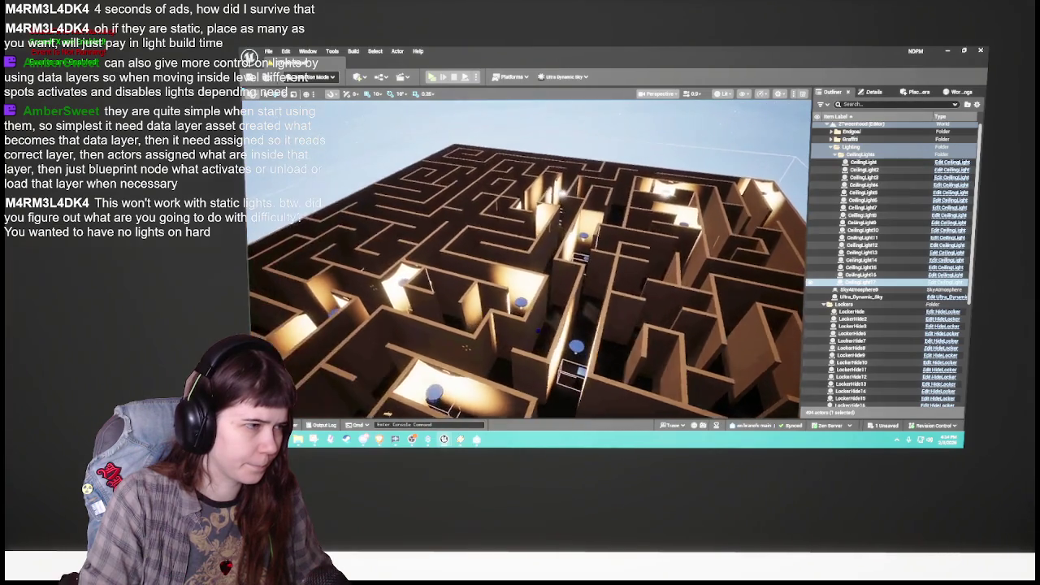
pyautogui.scroll(-5, 528, 260)
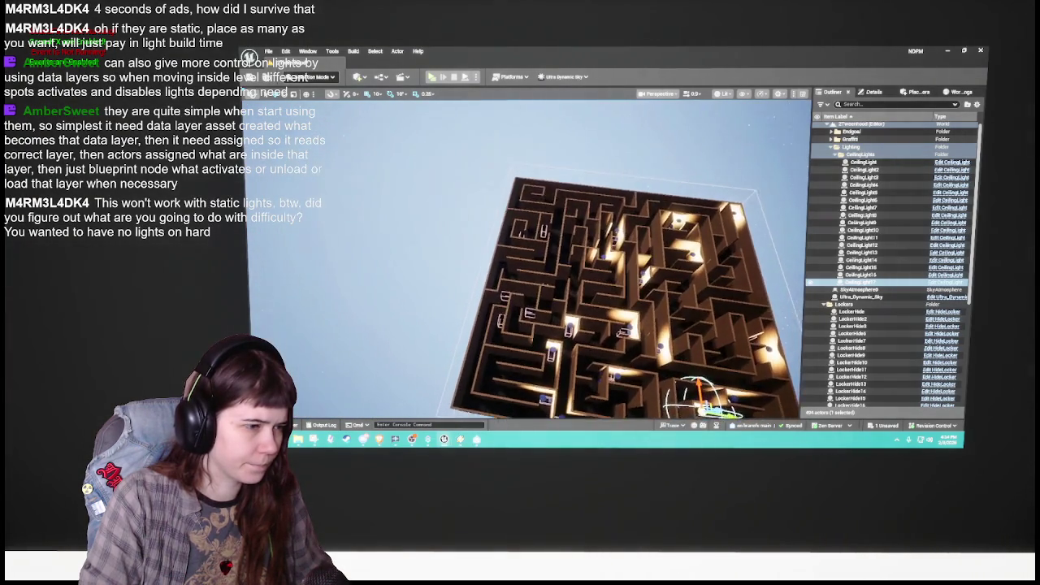
pyautogui.scroll(8, 528, 260)
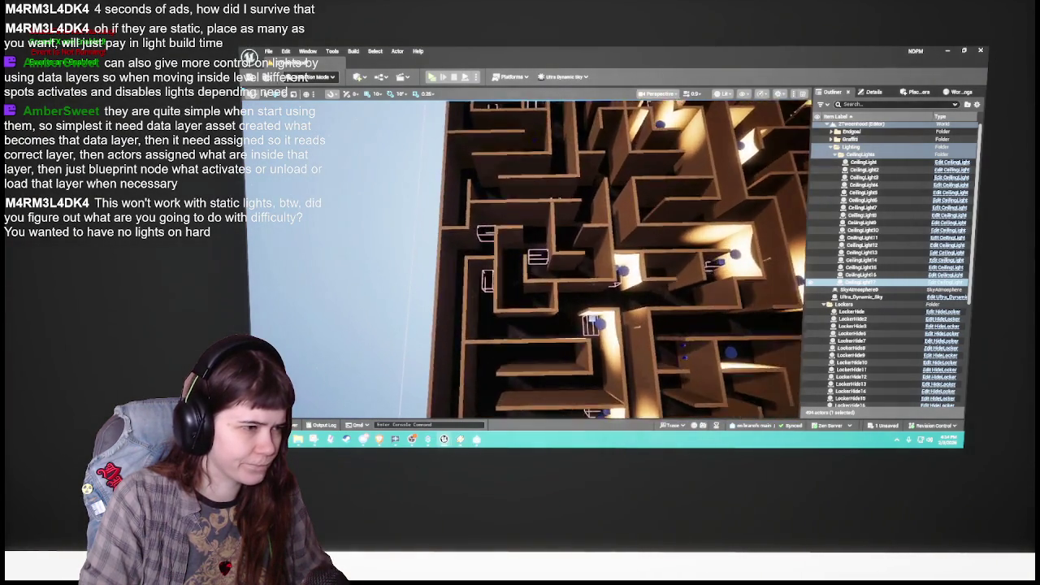
pyautogui.scroll(2, 528, 260)
pyautogui.click(650, 364)
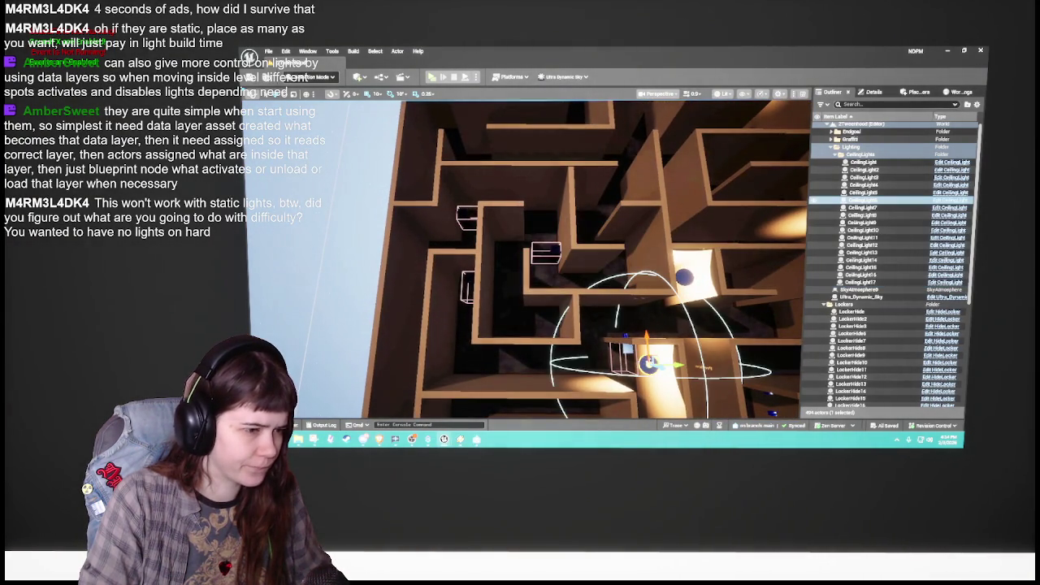
# Step: Duplicate a ceiling light, delete the unwanted extra copy, and focus CeilingLight18
pyautogui.hotkey('ctrl', 'd')
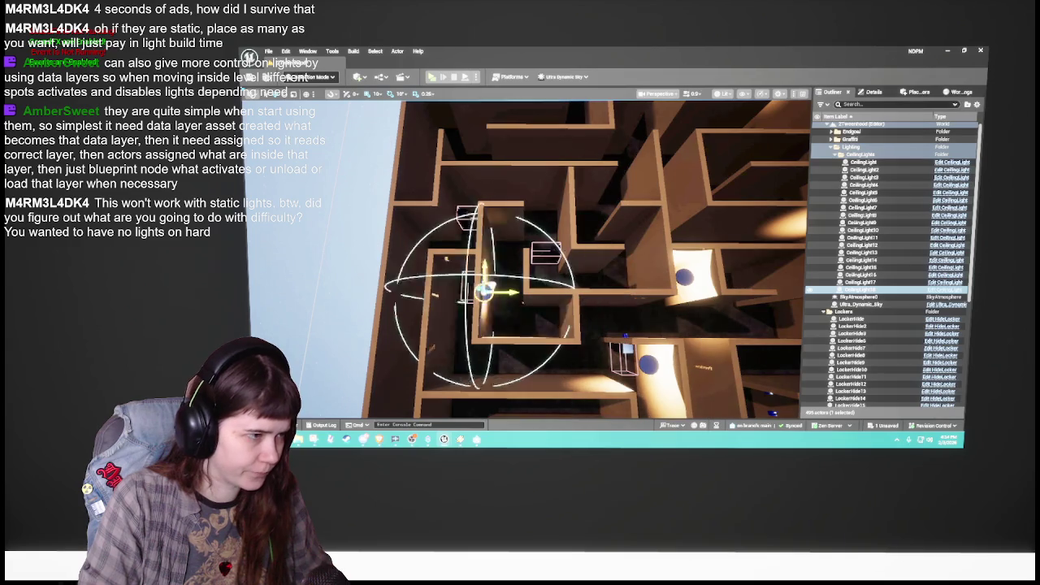
pyautogui.moveTo(508, 276)
pyautogui.mouseDown()
pyautogui.moveTo(537, 260)
pyautogui.moveTo(569, 260)
pyautogui.moveTo(528, 284)
pyautogui.moveTo(496, 268)
pyautogui.moveTo(536, 256)
pyautogui.moveTo(530, 268)
pyautogui.mouseUp()
pyautogui.press('Delete')
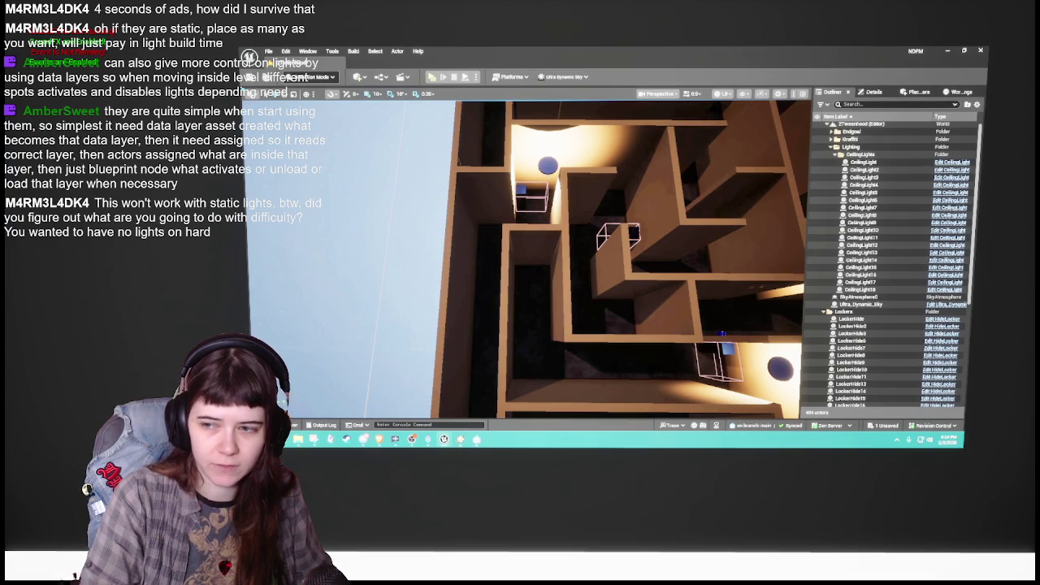
pyautogui.moveTo(585, 257); pyautogui.dragTo(571, 286)
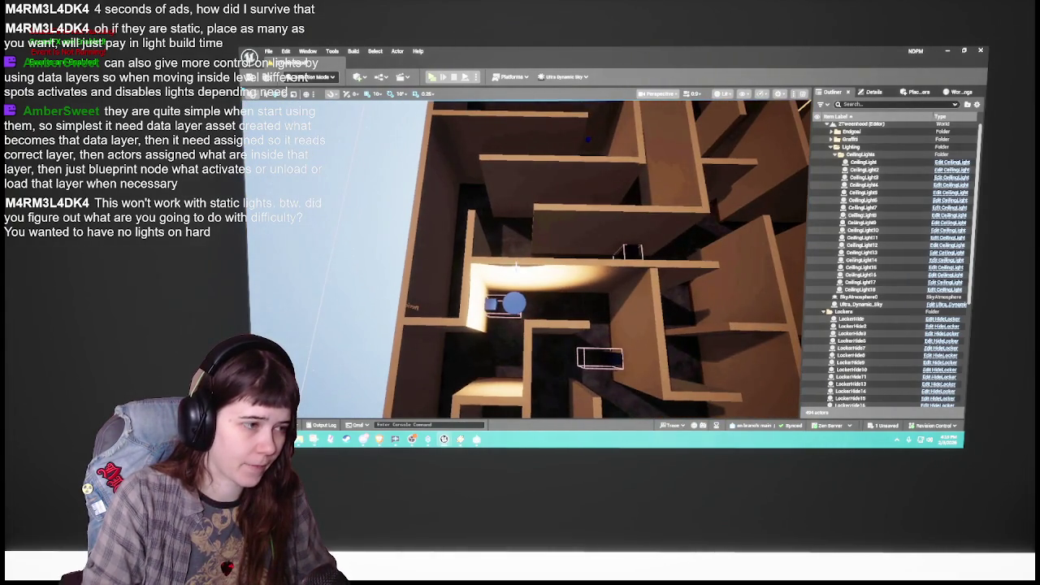
pyautogui.doubleClick(862, 289)
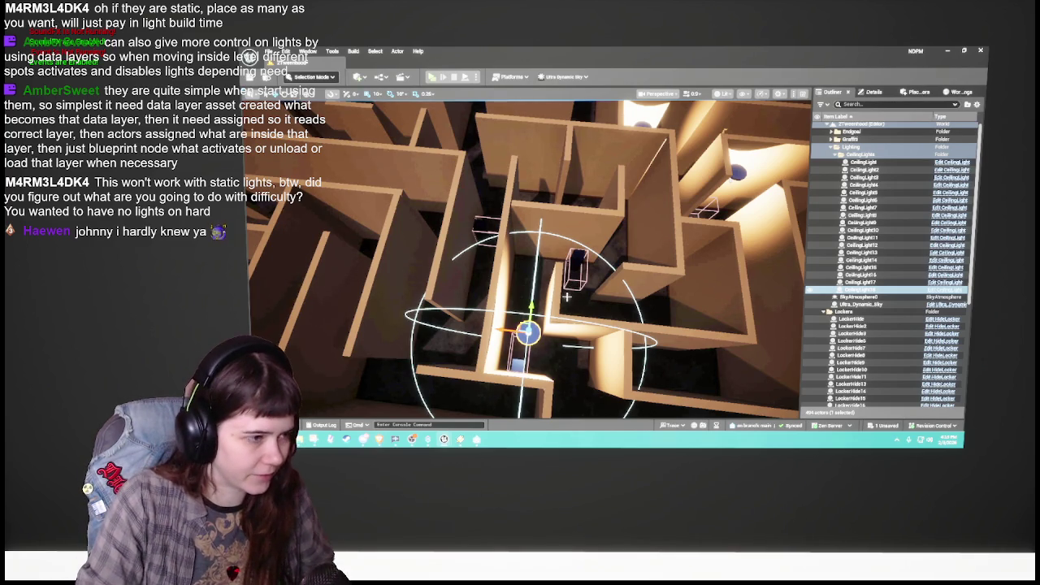
# Step: Duplicate CeilingLight18 and move the copy over the next hiding spot
pyautogui.press('f')
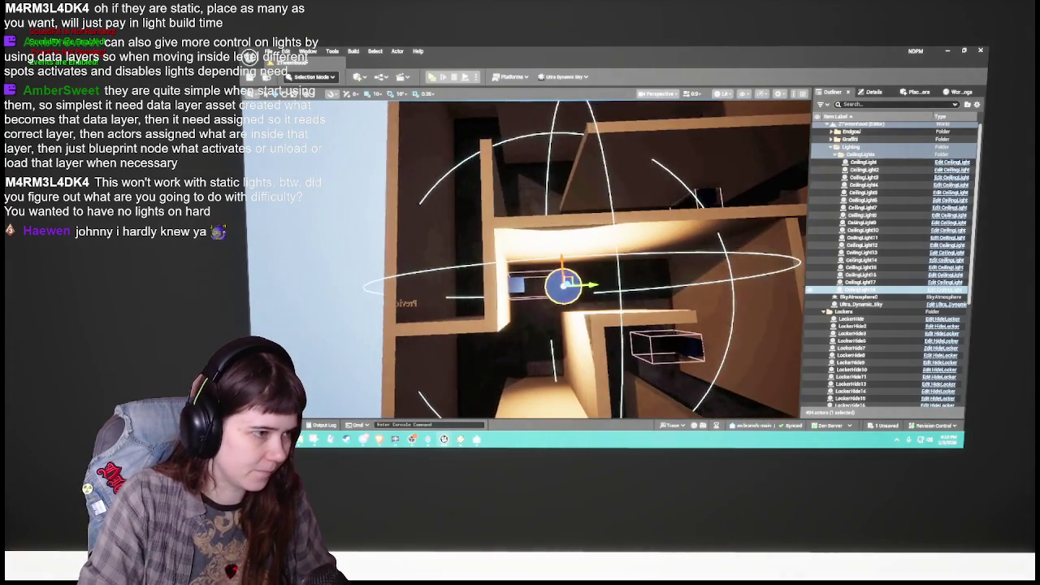
pyautogui.moveTo(569, 281)
pyautogui.mouseDown()
pyautogui.moveTo(529, 284)
pyautogui.moveTo(538, 270)
pyautogui.moveTo(525, 258)
pyautogui.mouseUp()
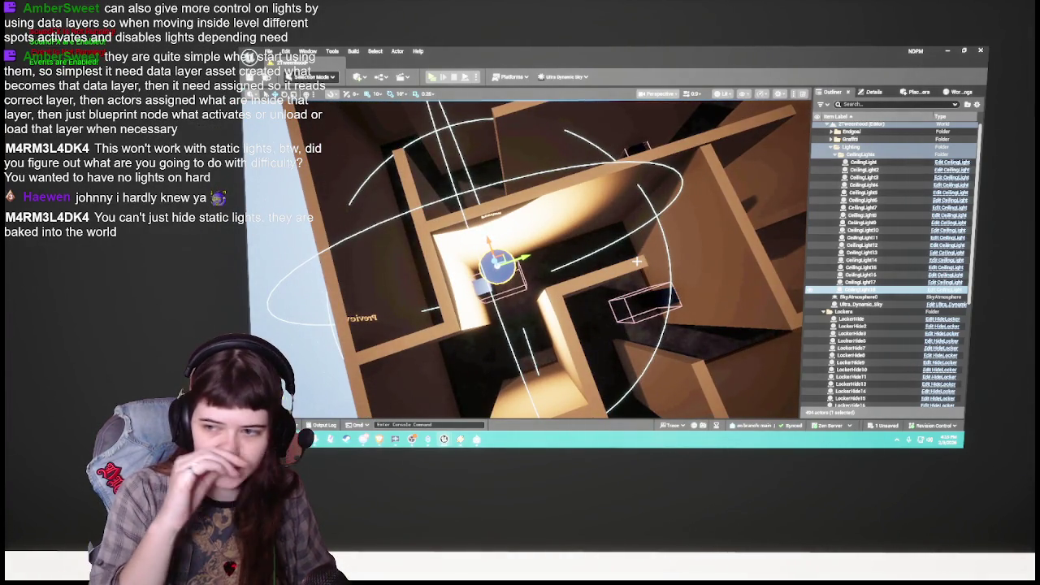
pyautogui.moveTo(637, 261)
pyautogui.mouseDown()
pyautogui.moveTo(591, 278)
pyautogui.moveTo(623, 255)
pyautogui.mouseUp()
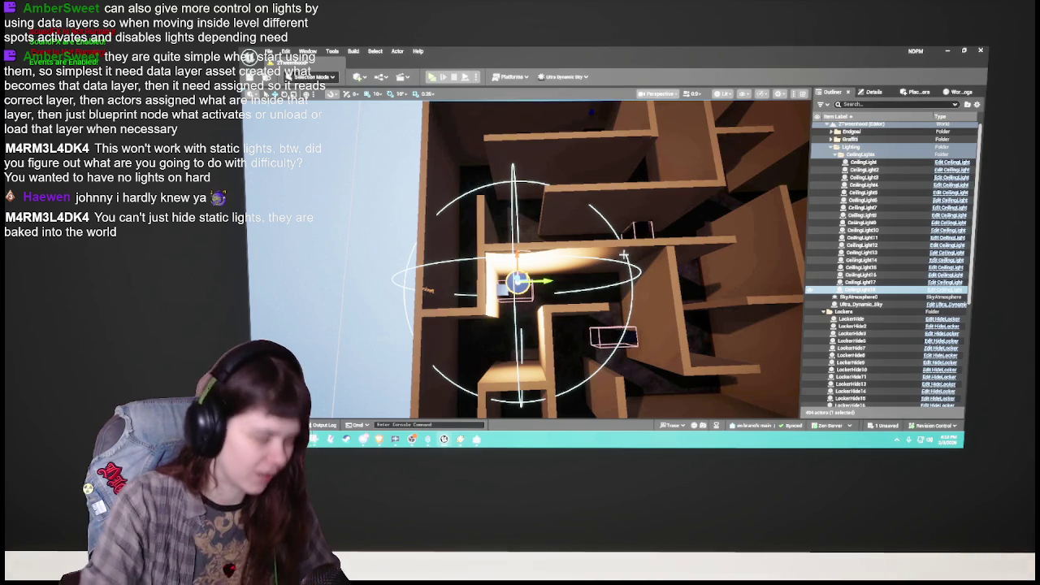
pyautogui.moveTo(623, 256)
pyautogui.mouseDown()
pyautogui.moveTo(614, 296)
pyautogui.moveTo(569, 309)
pyautogui.moveTo(608, 290)
pyautogui.mouseUp()
pyautogui.hotkey('ctrl', 'd')
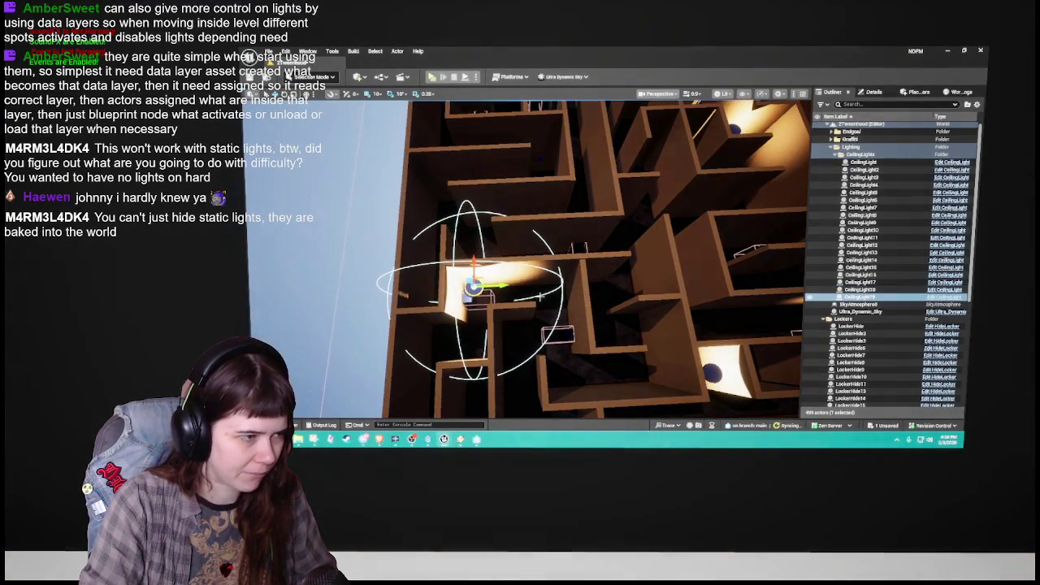
pyautogui.moveTo(480, 286)
pyautogui.mouseDown()
pyautogui.moveTo(563, 329)
pyautogui.moveTo(529, 315)
pyautogui.moveTo(553, 323)
pyautogui.mouseUp()
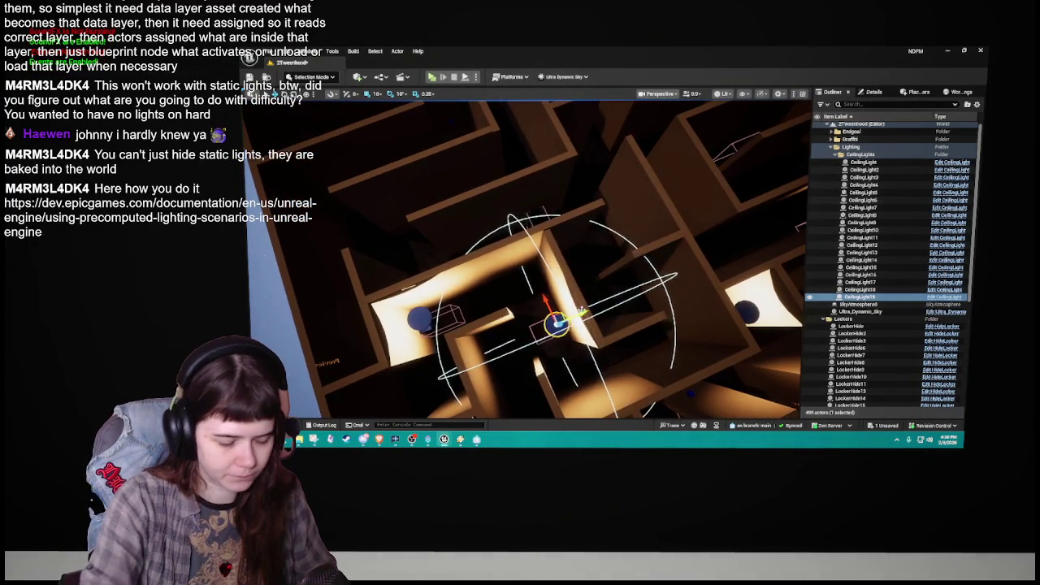
# Step: Delete the LockerHide13 locker, confirming the removal, then select Ultra_Dynamic_Sky
pyautogui.click(554, 325)
pyautogui.press('Delete')
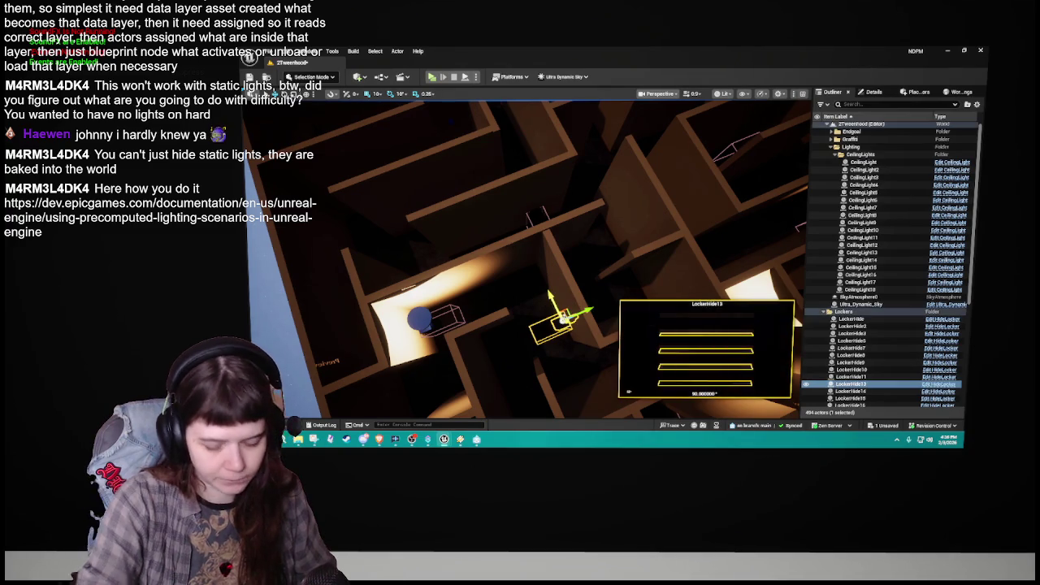
pyautogui.press('Return')
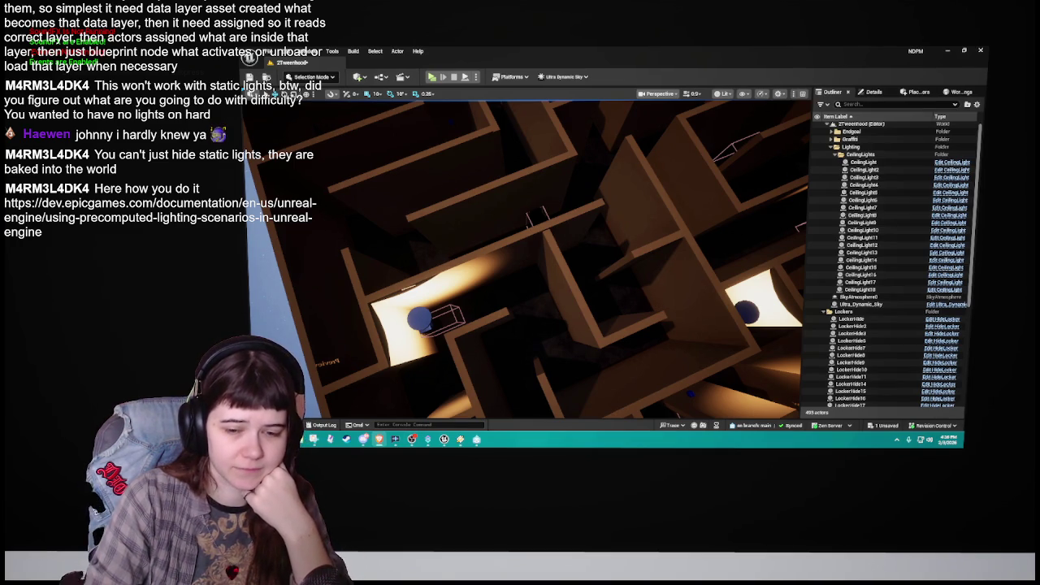
pyautogui.moveTo(626, 299); pyautogui.dragTo(626, 298)
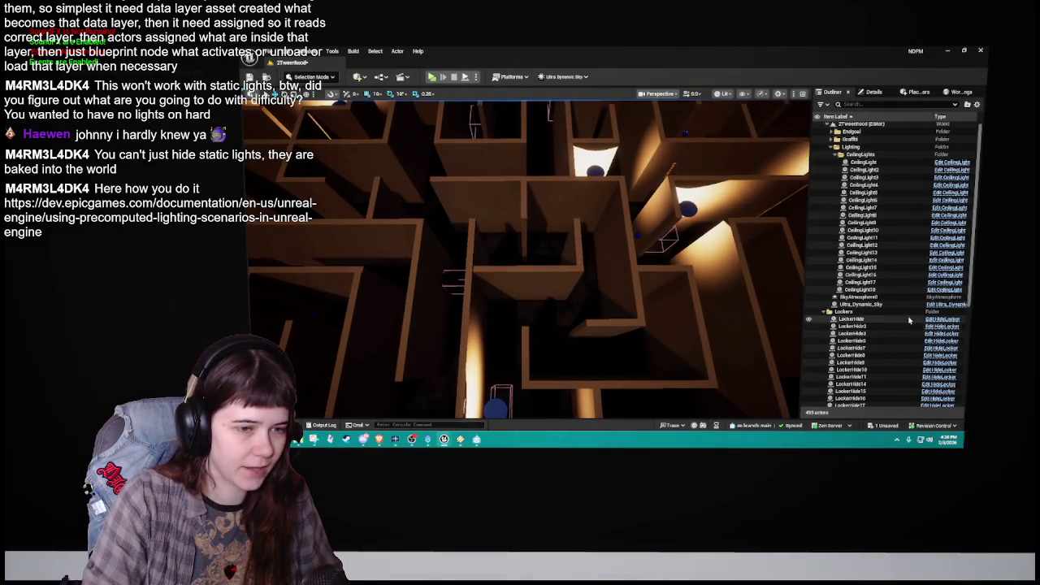
pyautogui.click(881, 304)
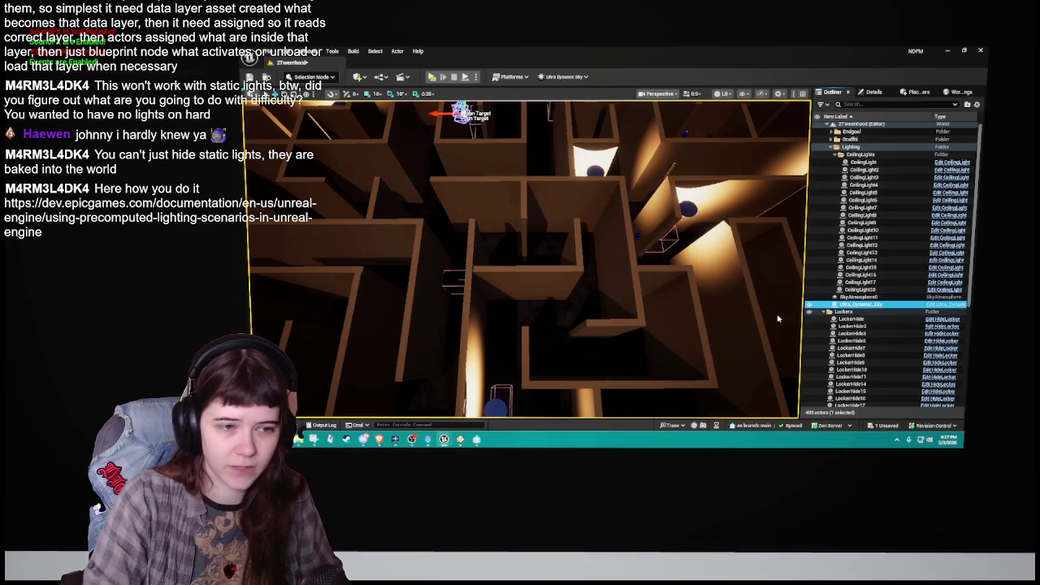
# Step: Delete two more maze lockers, including LockerHide18, leaving the level at 491 actors
pyautogui.moveTo(639, 299); pyautogui.dragTo(636, 298)
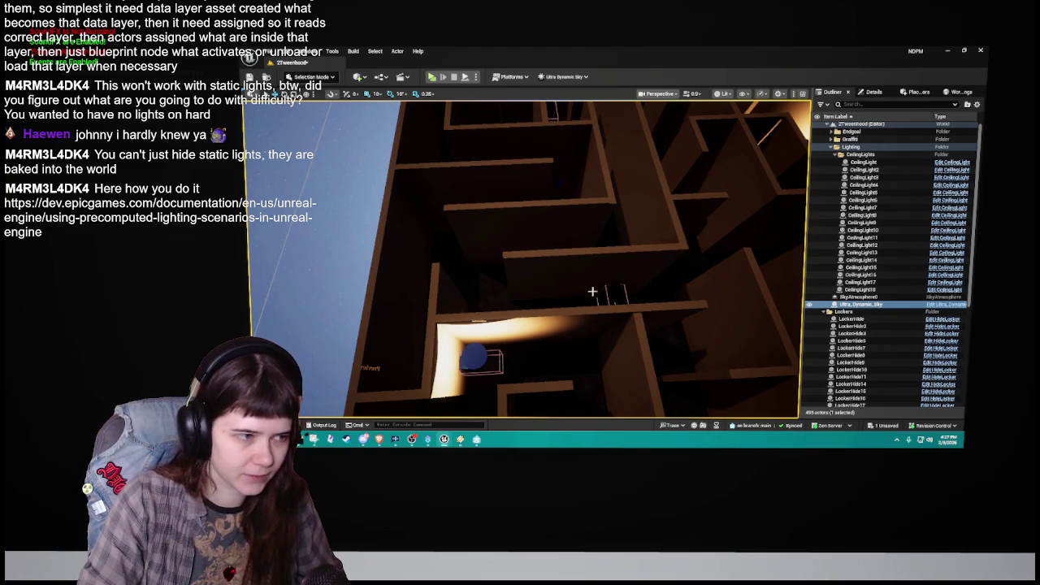
pyautogui.moveTo(576, 290)
pyautogui.mouseDown()
pyautogui.moveTo(522, 314)
pyautogui.moveTo(517, 306)
pyautogui.moveTo(517, 320)
pyautogui.mouseUp()
pyautogui.click(523, 304)
pyautogui.press('Delete')
pyautogui.click(518, 313)
pyautogui.press('Delete')
pyautogui.press('Return')
pyautogui.scroll(-10, 517, 320)
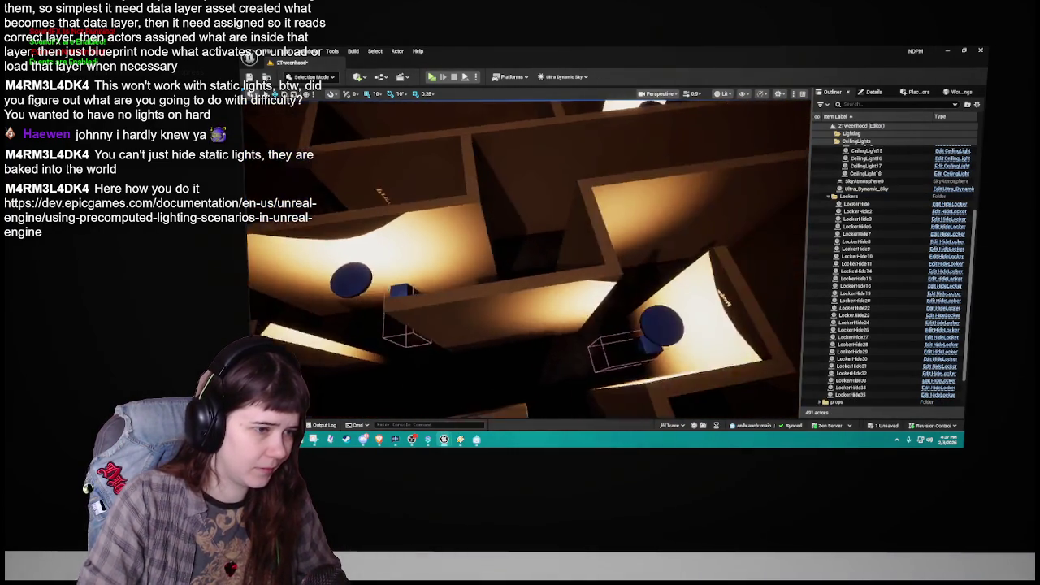
# Step: Delete the LockerHide26 locker from the maze
pyautogui.scroll(8, 518, 320)
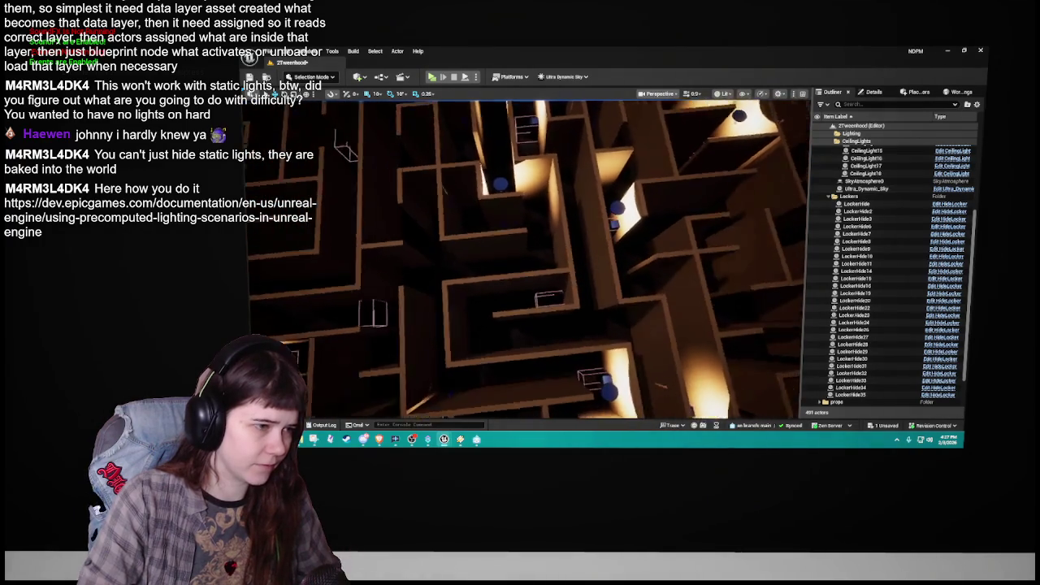
pyautogui.click(592, 294)
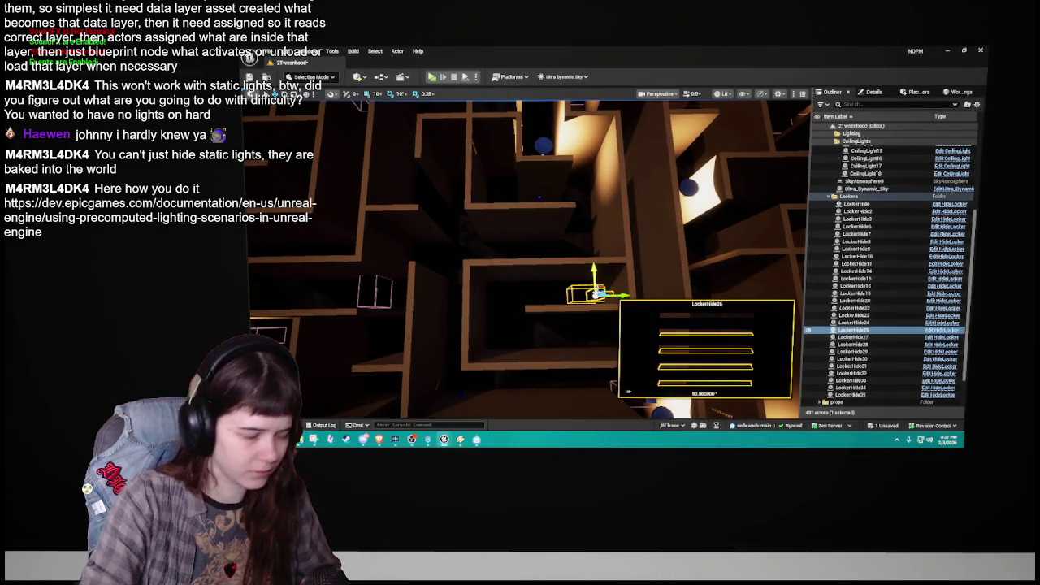
pyautogui.press('Delete')
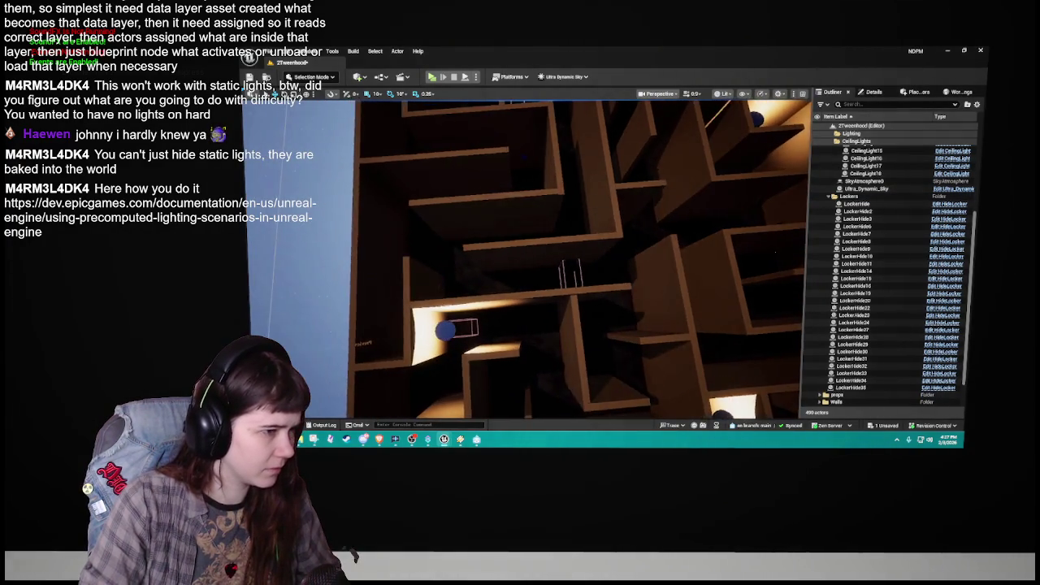
pyautogui.scroll(2, 560, 289)
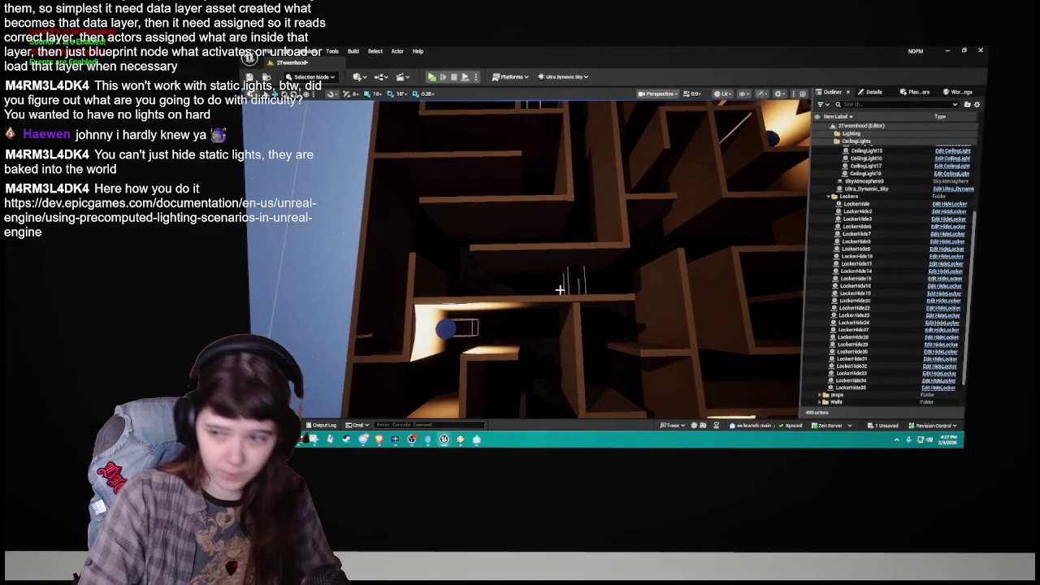
# Step: Duplicate a ceiling light, pull the copy along the corridor, and save the level
pyautogui.click(446, 327)
pyautogui.hotkey('ctrl', 'd')
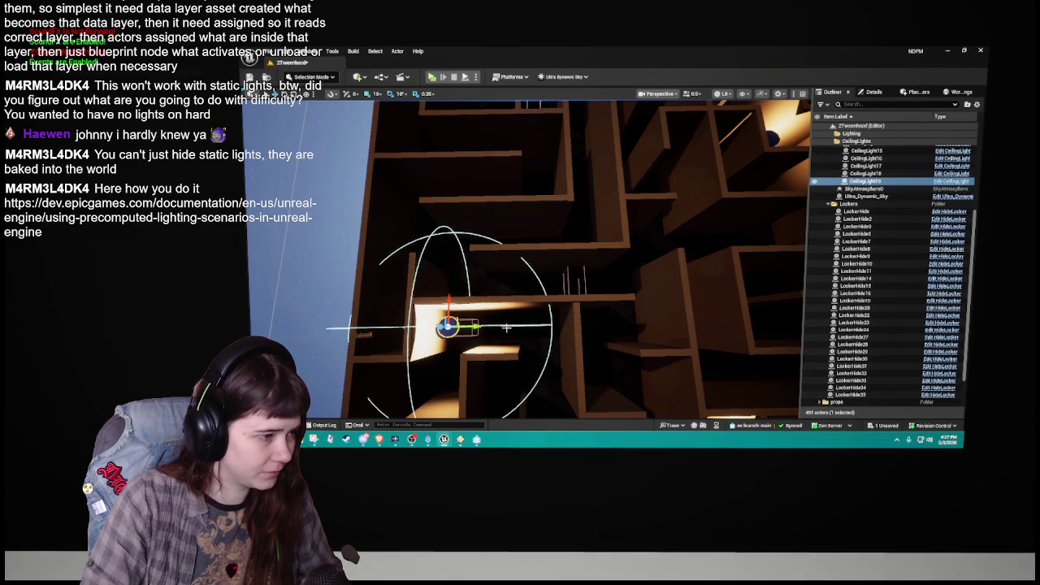
pyautogui.press('f')
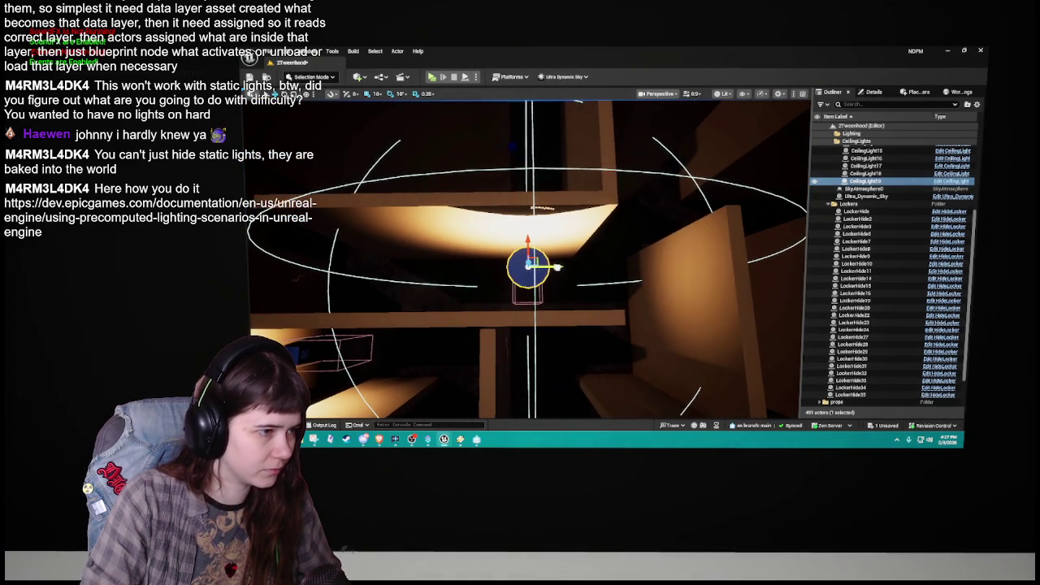
pyautogui.moveTo(569, 270); pyautogui.dragTo(533, 176)
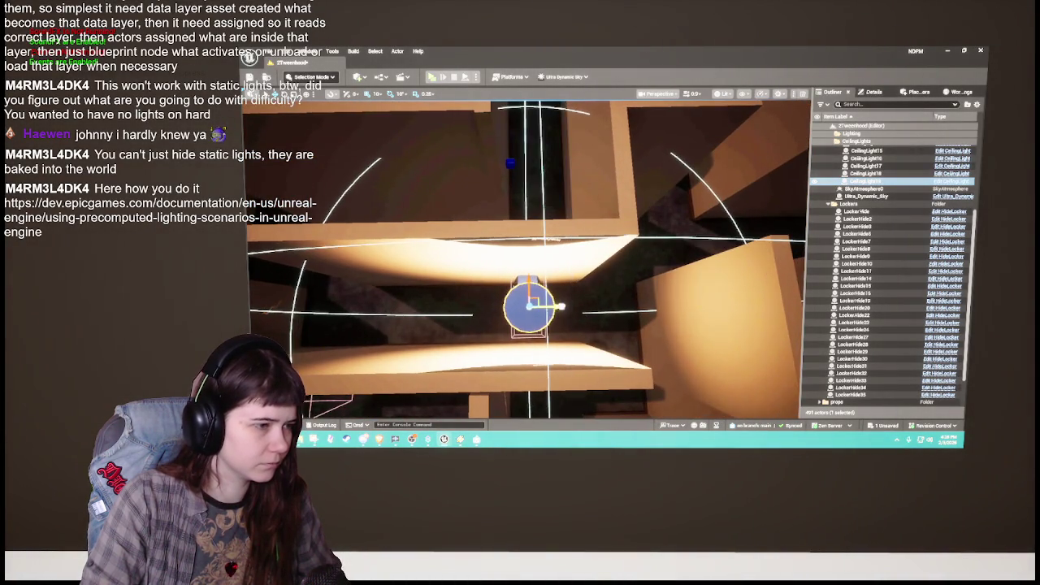
pyautogui.moveTo(533, 176)
pyautogui.mouseDown()
pyautogui.moveTo(528, 155)
pyautogui.moveTo(492, 174)
pyautogui.moveTo(484, 151)
pyautogui.mouseUp()
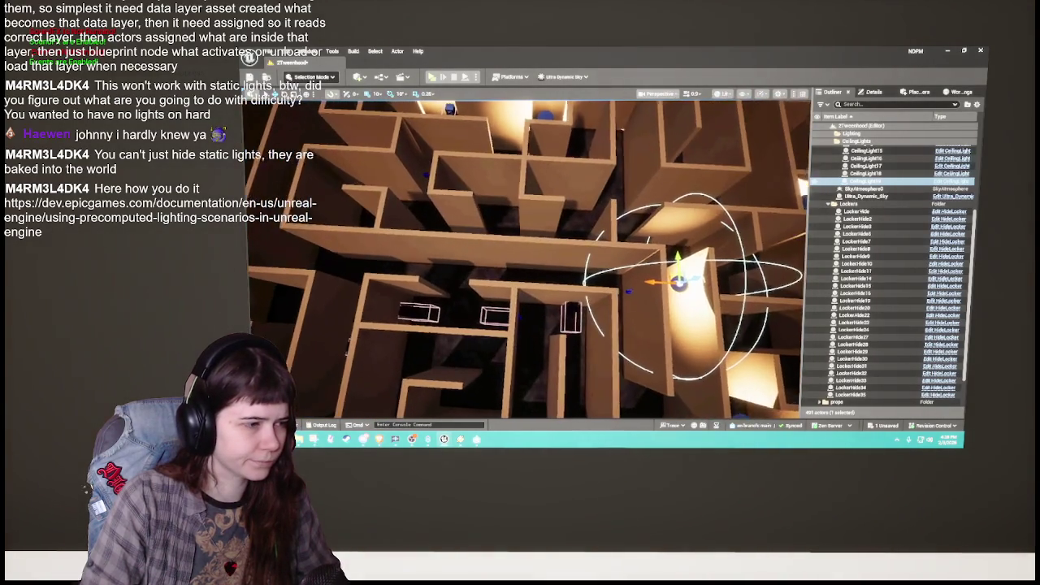
pyautogui.moveTo(682, 279)
pyautogui.mouseDown()
pyautogui.moveTo(578, 303)
pyautogui.moveTo(535, 294)
pyautogui.mouseUp()
pyautogui.scroll(5, 528, 260)
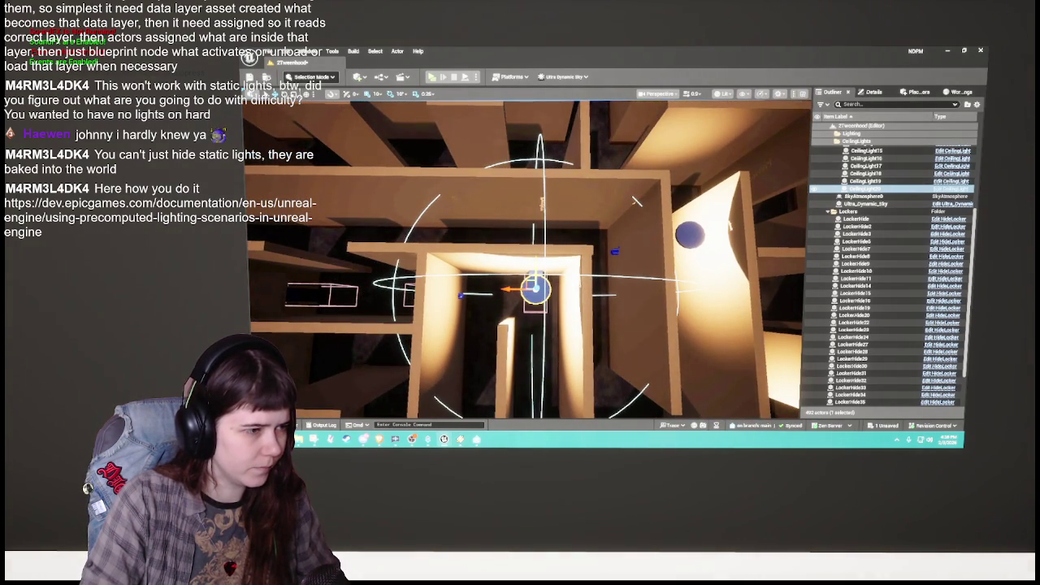
pyautogui.moveTo(534, 294); pyautogui.dragTo(508, 291)
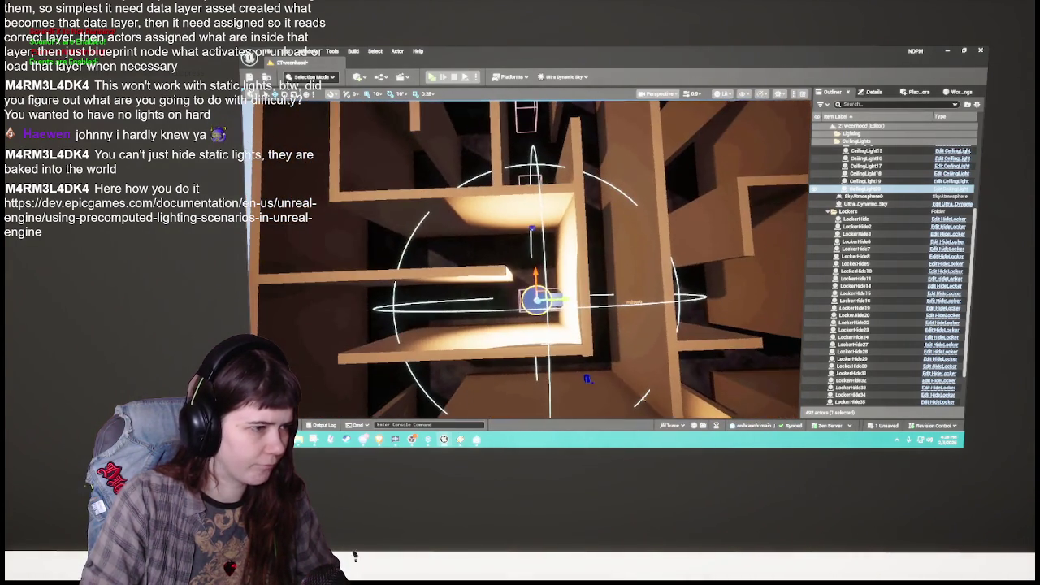
pyautogui.scroll(-6, 528, 260)
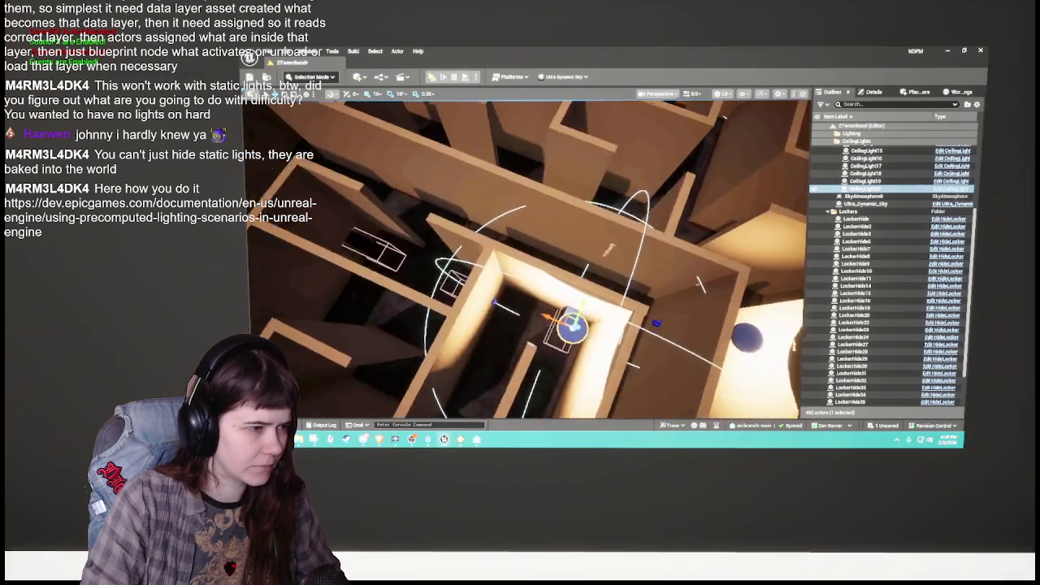
pyautogui.scroll(5, 528, 260)
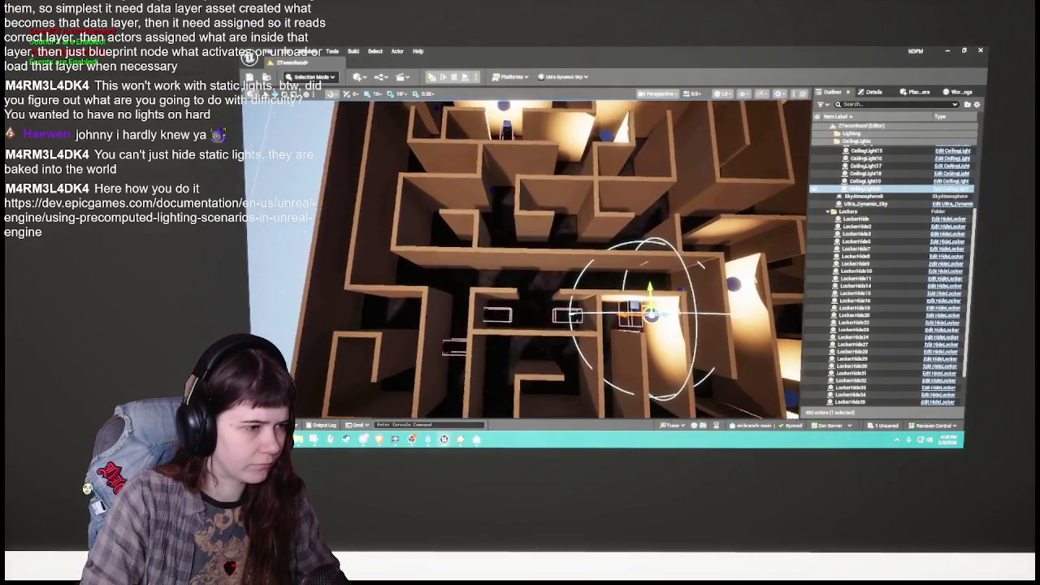
pyautogui.hotkey('ctrl', 's')
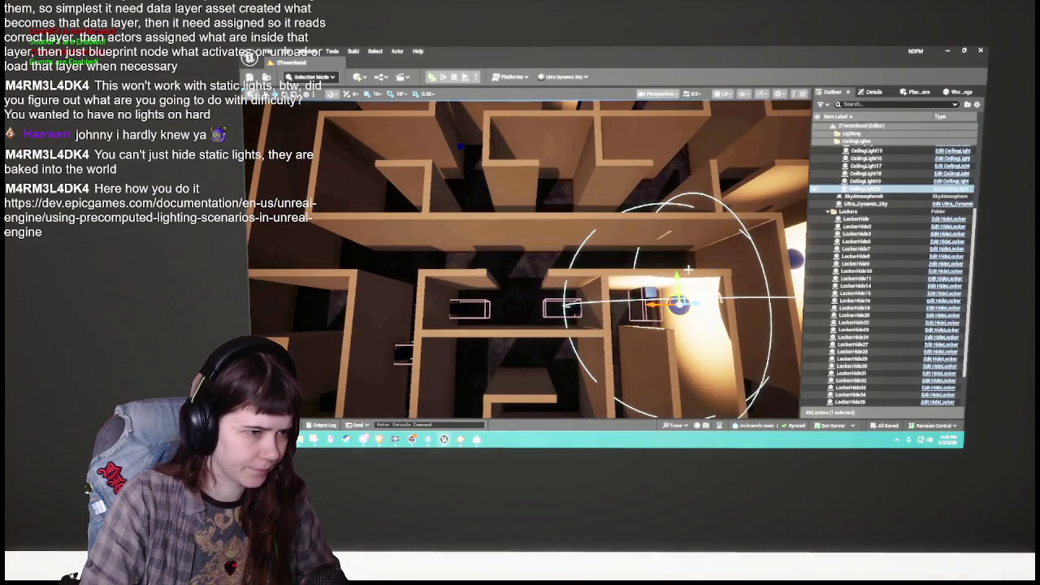
# Step: Place four more ceiling light copies in neighbouring alcoves, up to CeilingLight23
pyautogui.hotkey('ctrl', 'd')
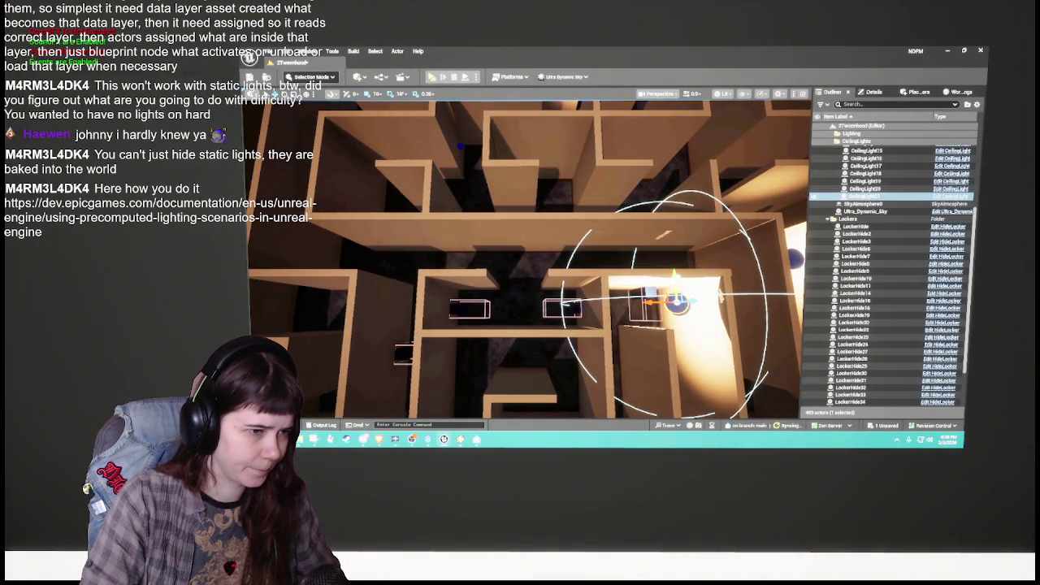
pyautogui.moveTo(676, 303); pyautogui.dragTo(543, 303)
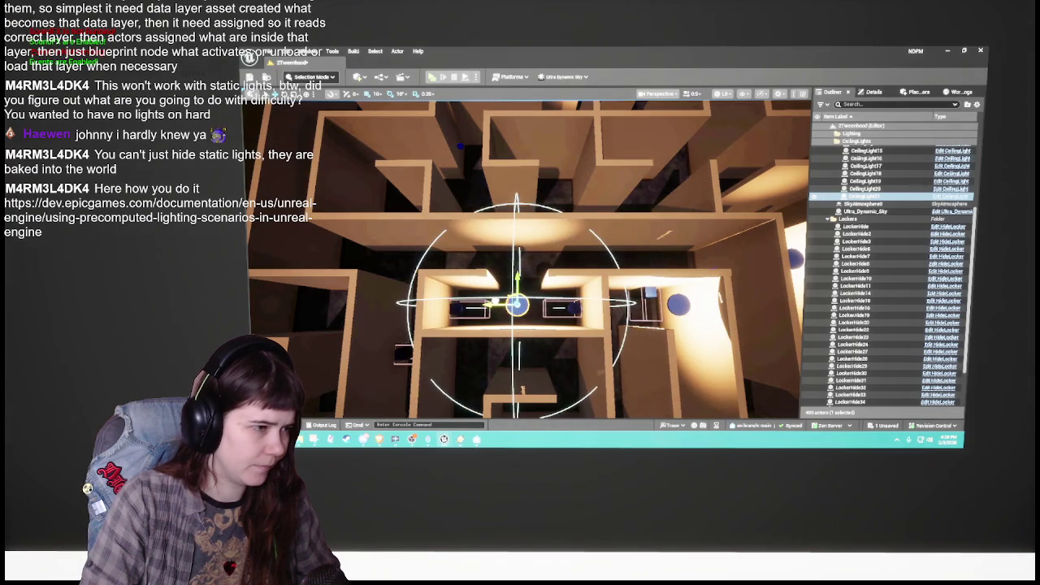
pyautogui.moveTo(520, 260)
pyautogui.mouseDown()
pyautogui.moveTo(439, 219)
pyautogui.moveTo(410, 191)
pyautogui.mouseUp()
pyautogui.hotkey('ctrl', 'd')
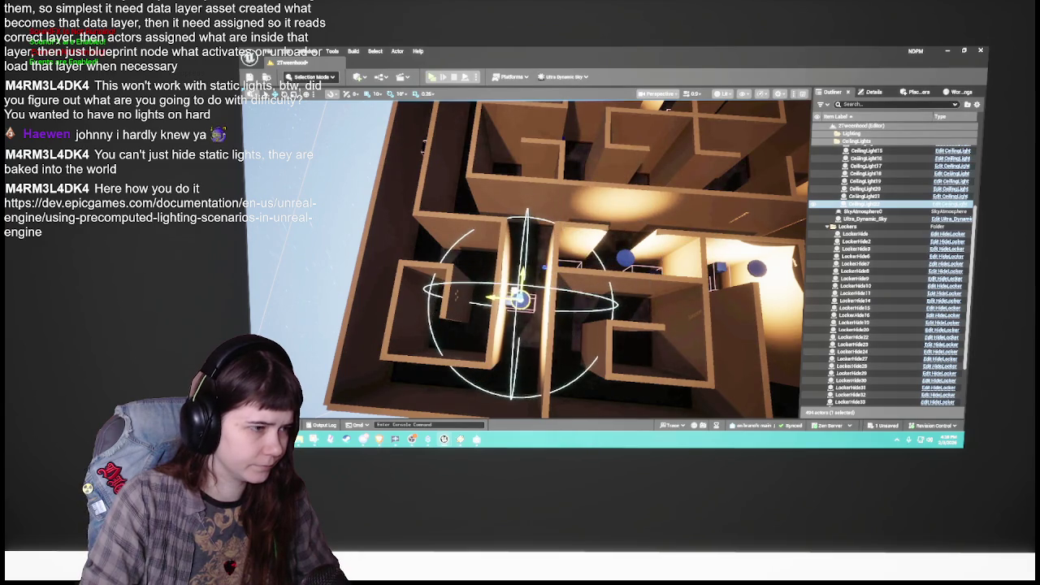
pyautogui.moveTo(520, 301)
pyautogui.mouseDown()
pyautogui.moveTo(485, 309)
pyautogui.moveTo(520, 276)
pyautogui.mouseUp()
pyautogui.press('f')
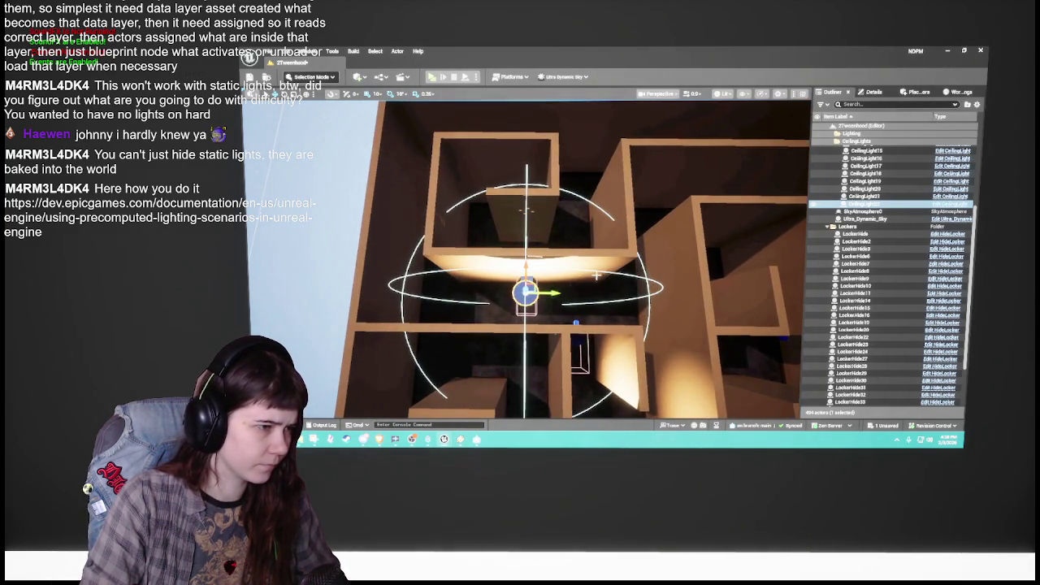
pyautogui.moveTo(596, 276); pyautogui.dragTo(610, 326)
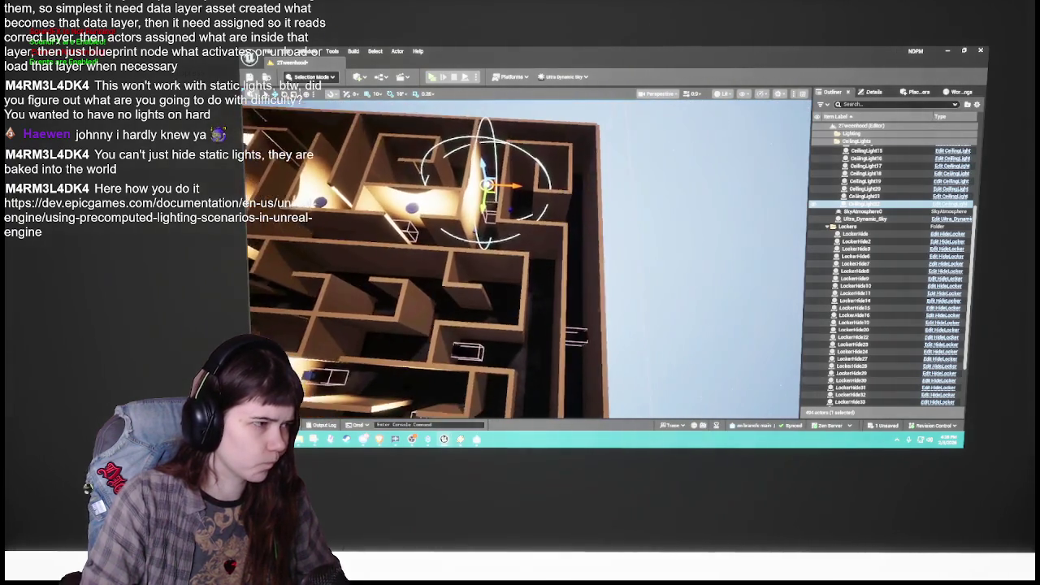
pyautogui.hotkey('ctrl', 'd')
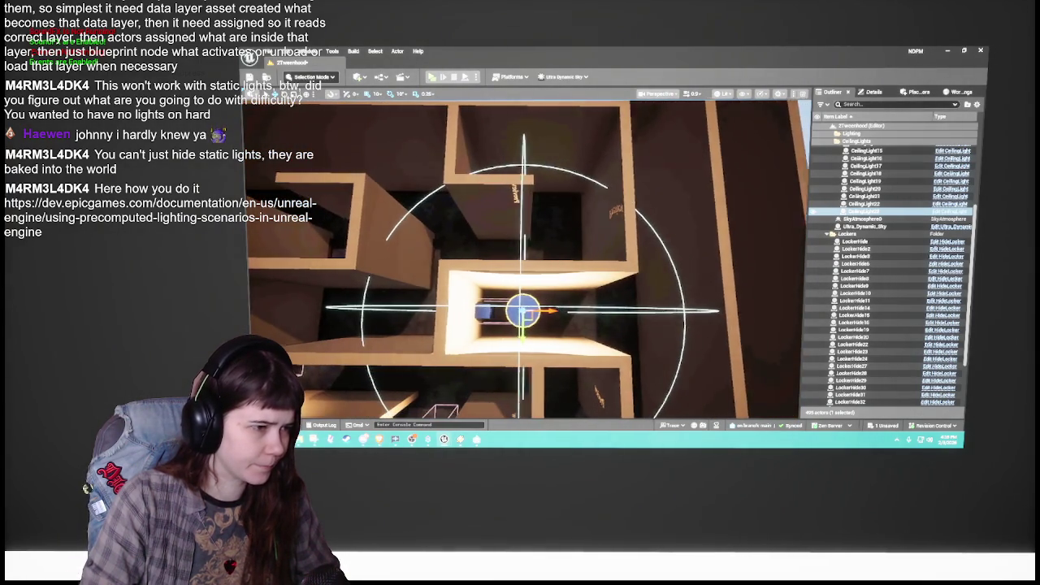
pyautogui.hotkey('ctrl', 'd')
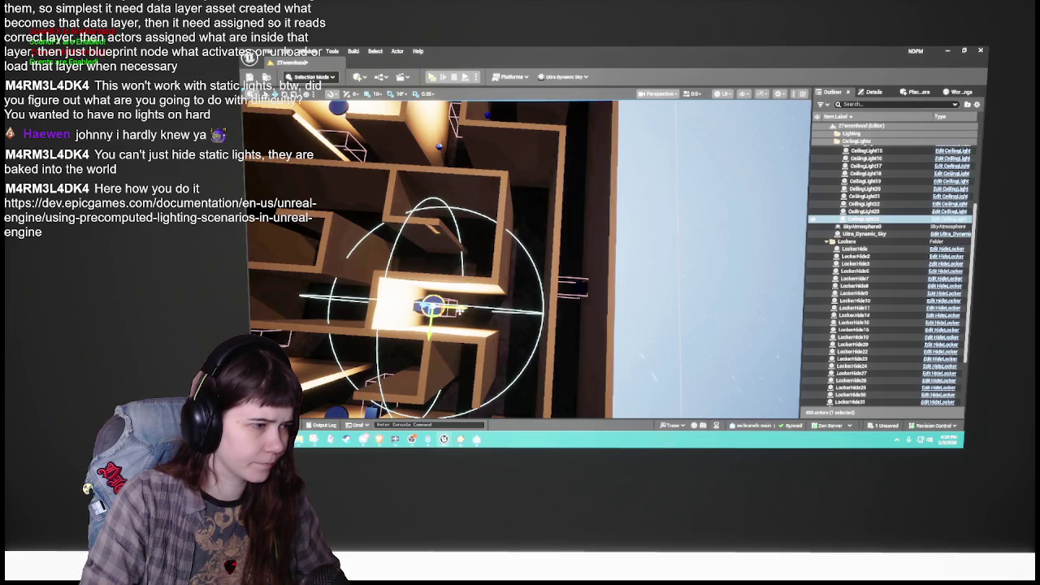
pyautogui.moveTo(455, 309); pyautogui.dragTo(556, 313)
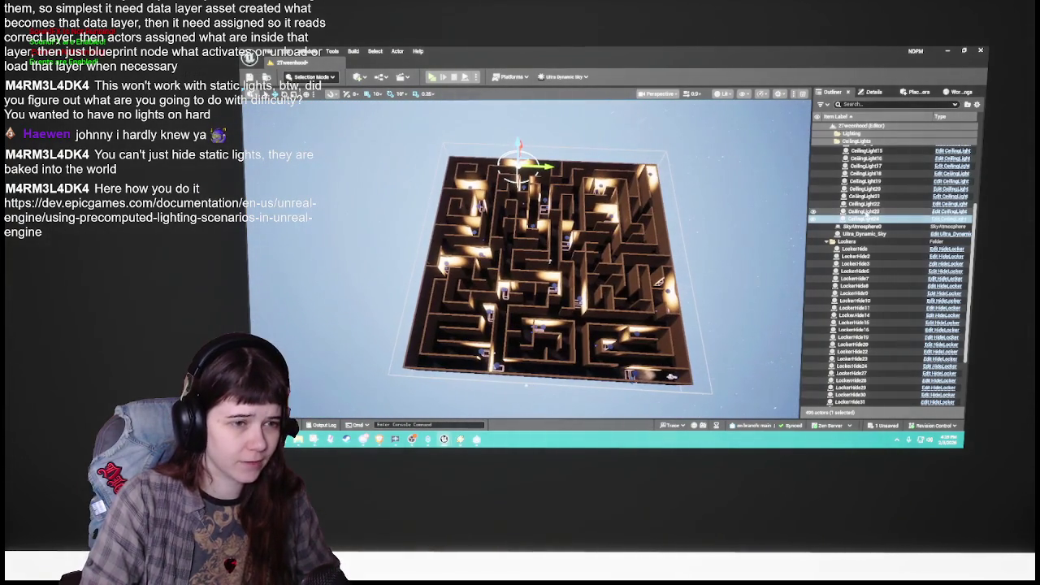
pyautogui.click(830, 241)
# Step: Collapse the CeilingLights folder, clear the selection, and angle the view over the maze
pyautogui.click(836, 156)
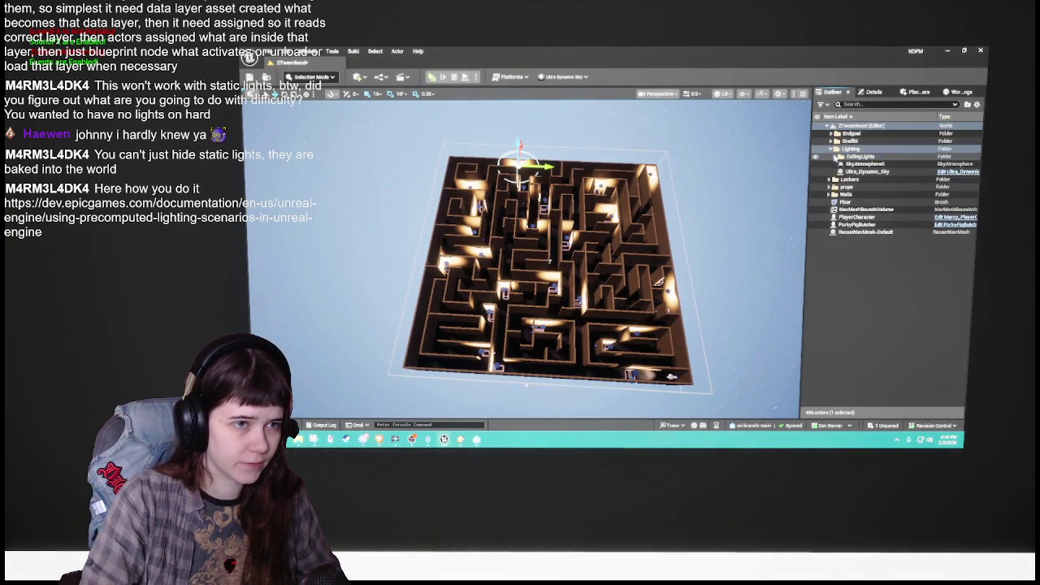
pyautogui.click(855, 276)
pyautogui.scroll(2, 545, 276)
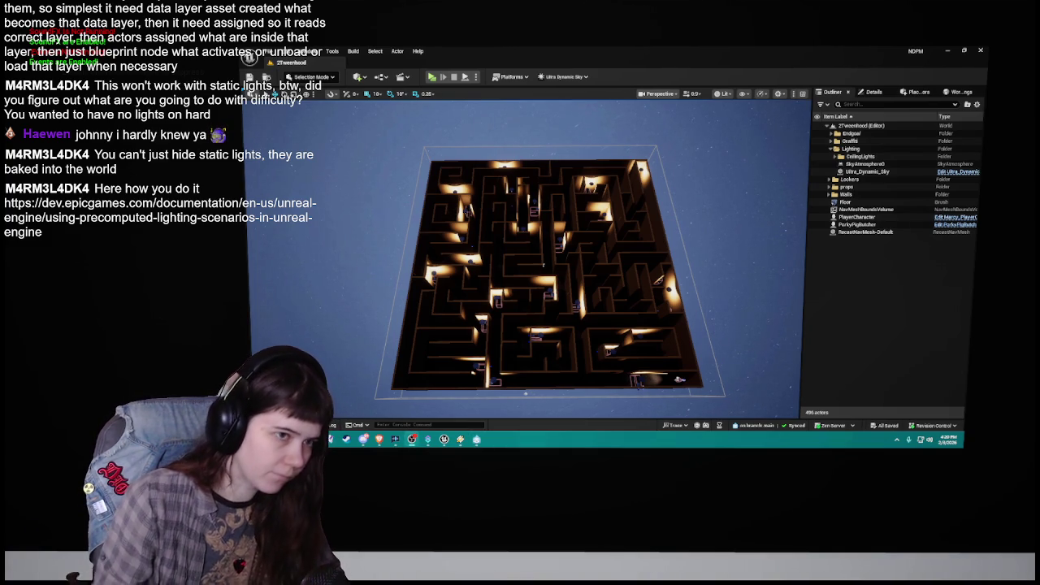
pyautogui.moveTo(593, 294)
pyautogui.mouseDown()
pyautogui.moveTo(481, 302)
pyautogui.moveTo(429, 205)
pyautogui.moveTo(601, 294)
pyautogui.mouseUp()
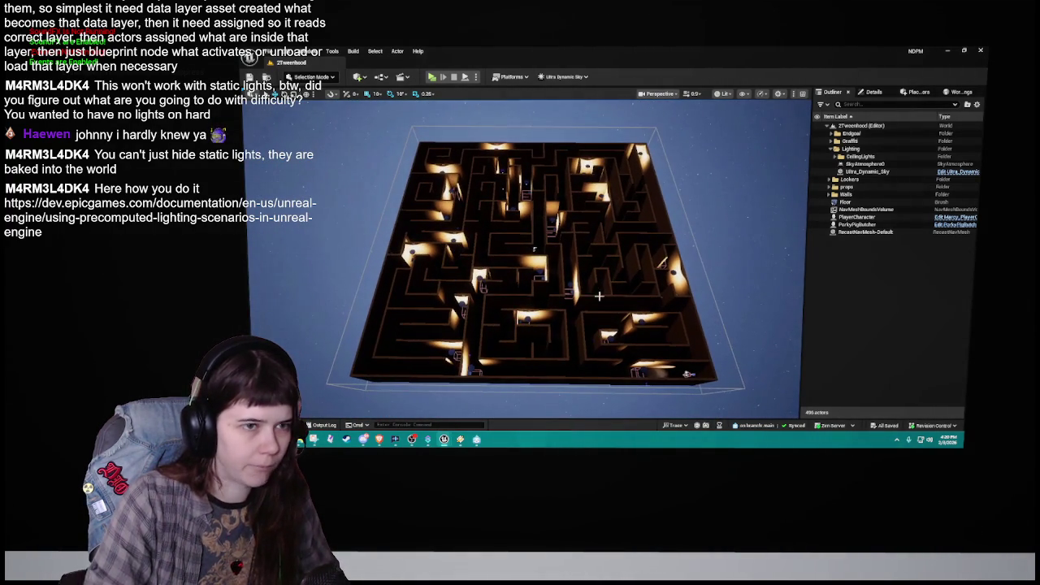
pyautogui.hotkey('ctrl', 'space')
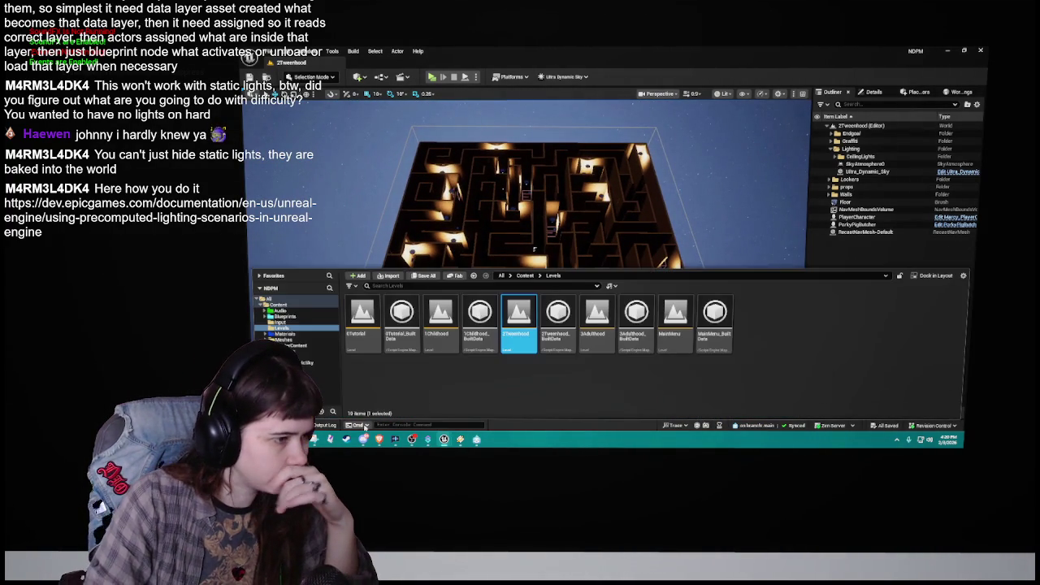
# Step: Load the 3Adulthood level asset from the Levels folder and return to the maze view
pyautogui.click(601, 335)
pyautogui.doubleClick(601, 336)
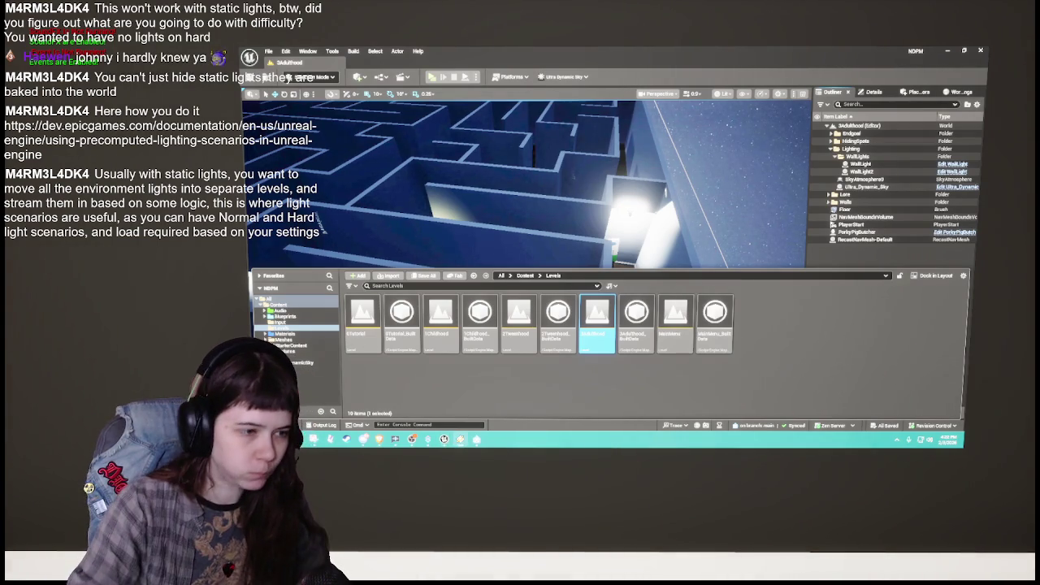
pyautogui.moveTo(570, 240)
pyautogui.mouseDown()
pyautogui.moveTo(536, 276)
pyautogui.moveTo(525, 240)
pyautogui.moveTo(567, 286)
pyautogui.mouseUp()
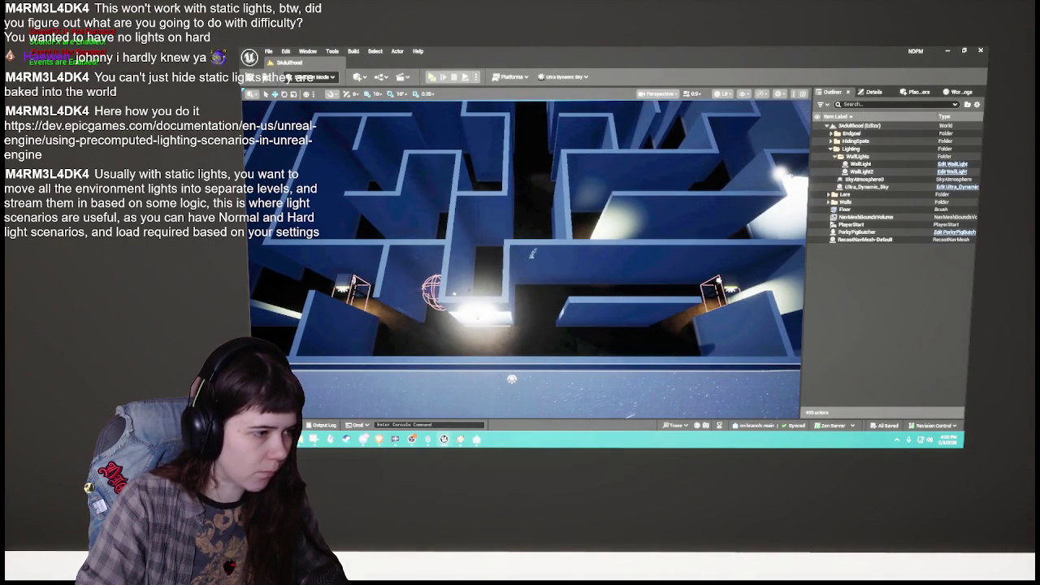
# Step: Move the wall light right along the corridor to the payphone hiding spot
pyautogui.click(433, 291)
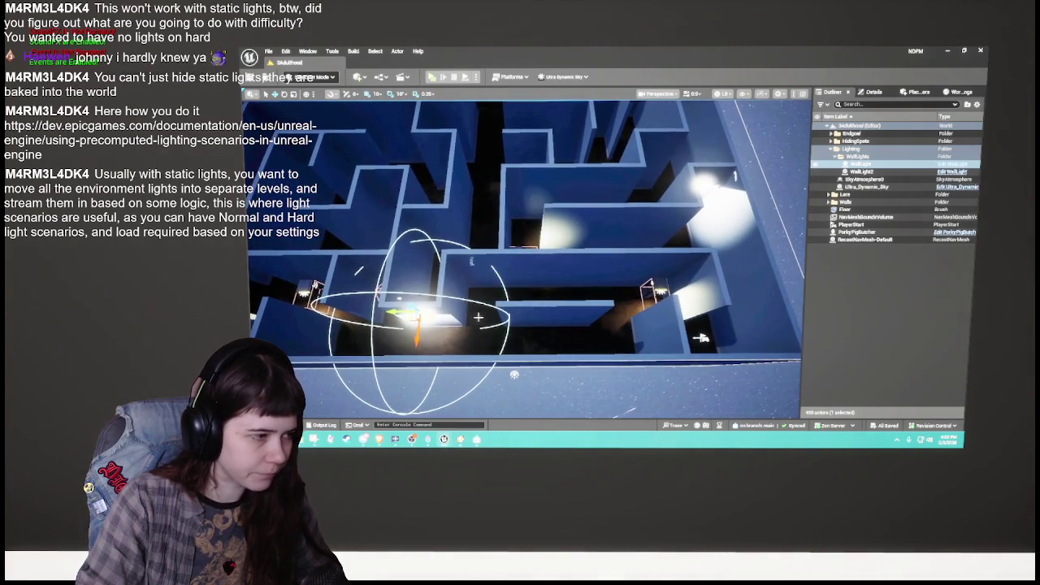
pyautogui.moveTo(417, 313); pyautogui.dragTo(557, 313)
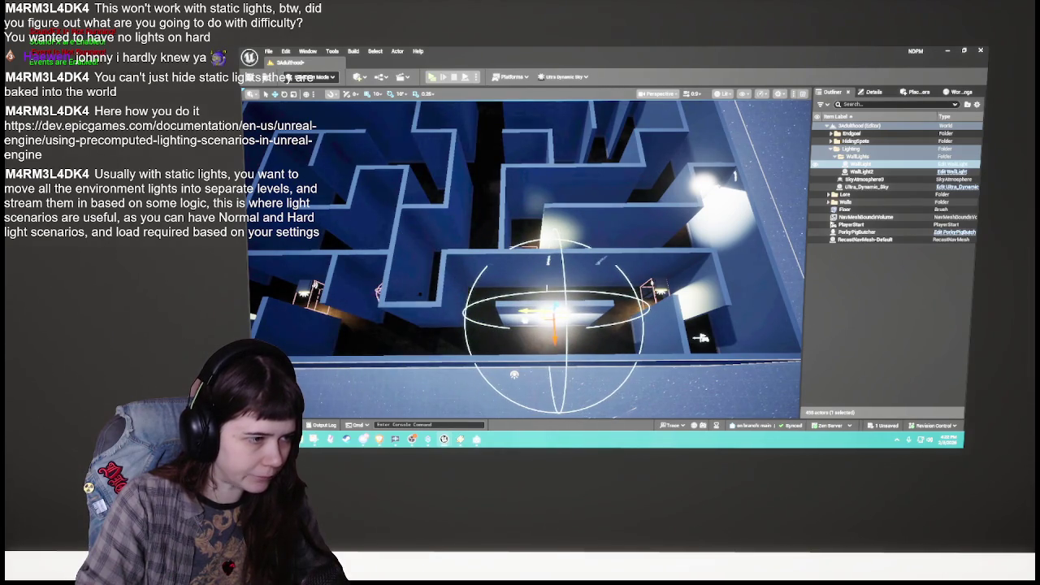
pyautogui.scroll(8, 556, 313)
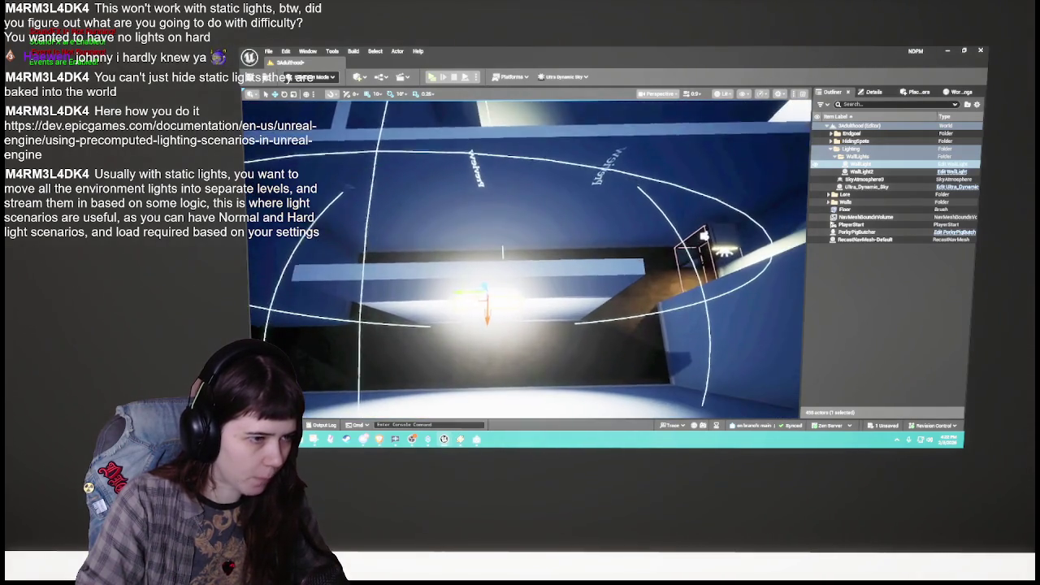
# Step: Undo a stray payphone move, then slide HidePayphone slightly left beneath the wall light
pyautogui.click(674, 256)
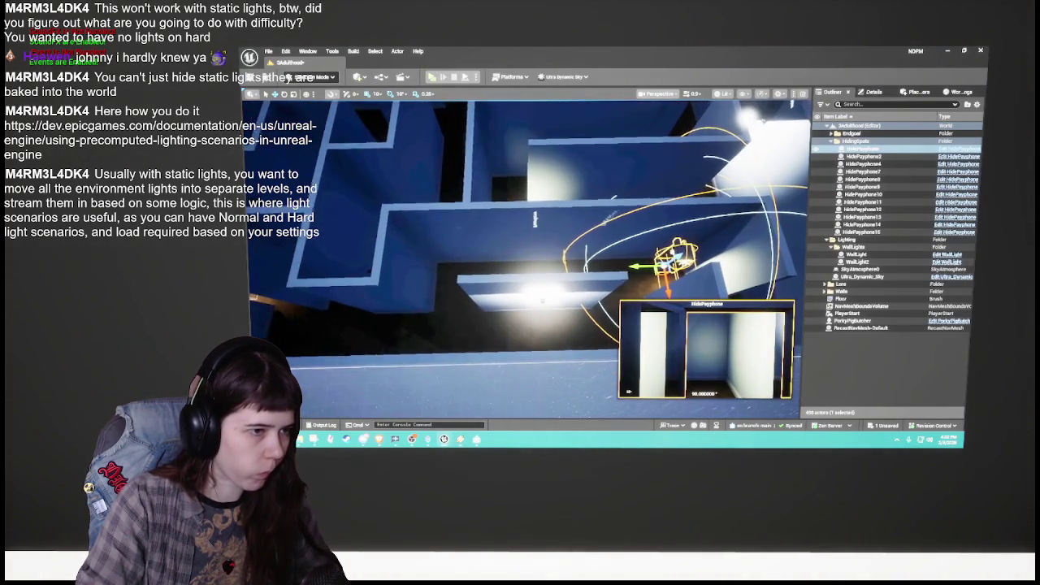
pyautogui.moveTo(674, 256)
pyautogui.mouseDown()
pyautogui.moveTo(545, 297)
pyautogui.moveTo(550, 308)
pyautogui.moveTo(532, 319)
pyautogui.mouseUp()
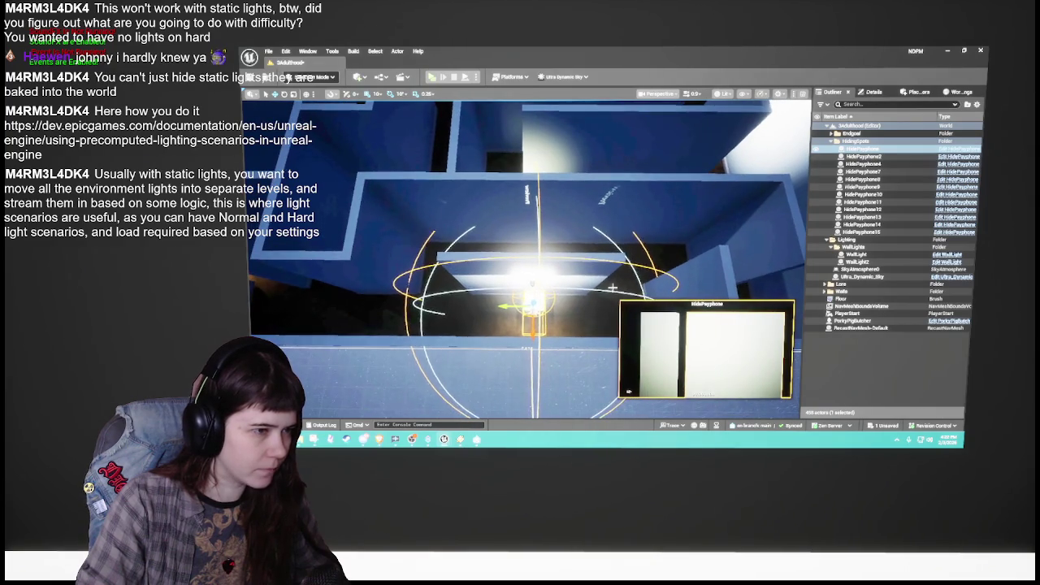
pyautogui.hotkey('ctrl', 'z')
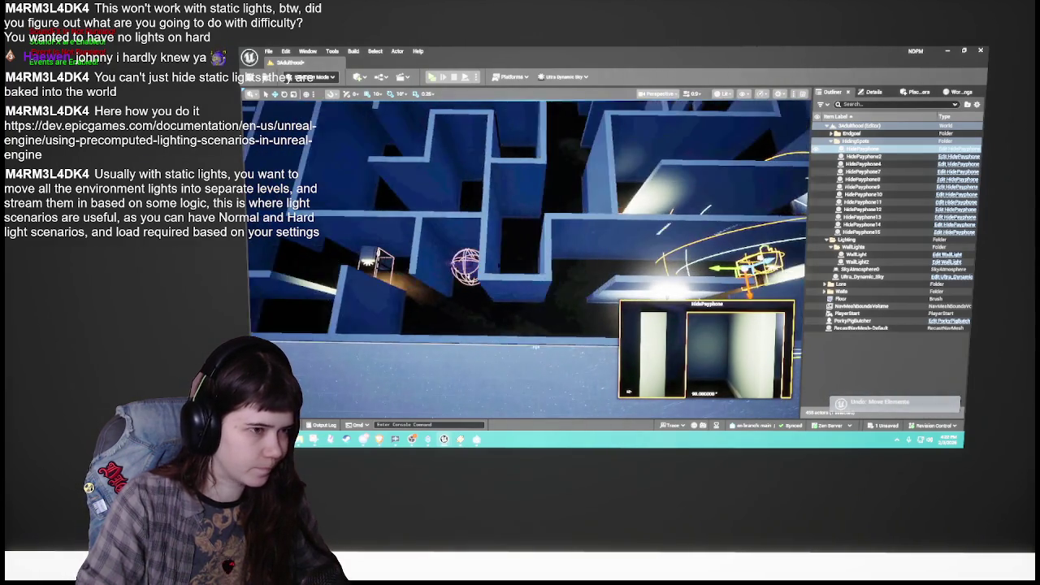
pyautogui.click(881, 366)
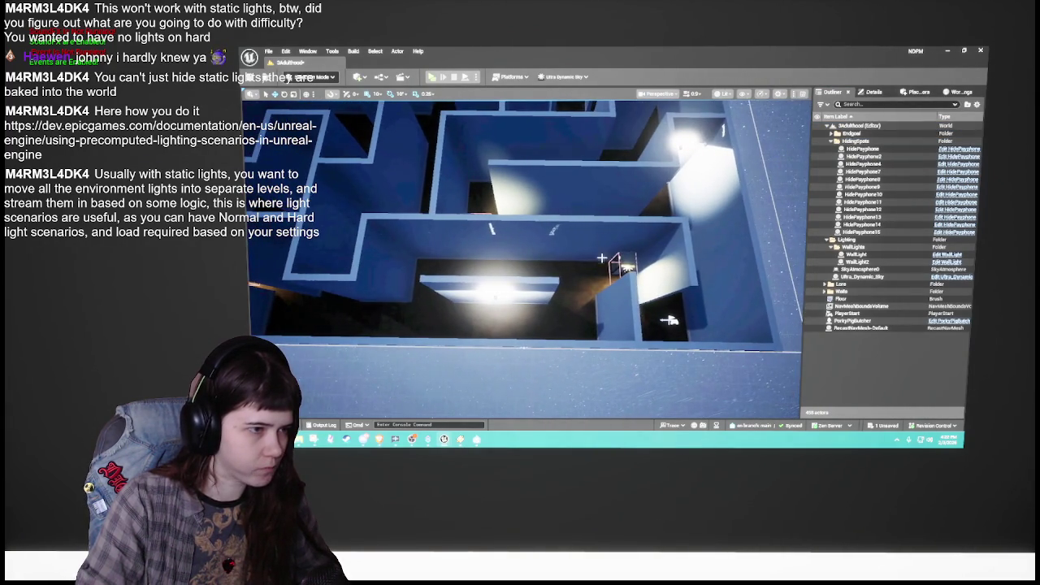
pyautogui.click(627, 262)
pyautogui.moveTo(586, 266); pyautogui.dragTo(546, 268)
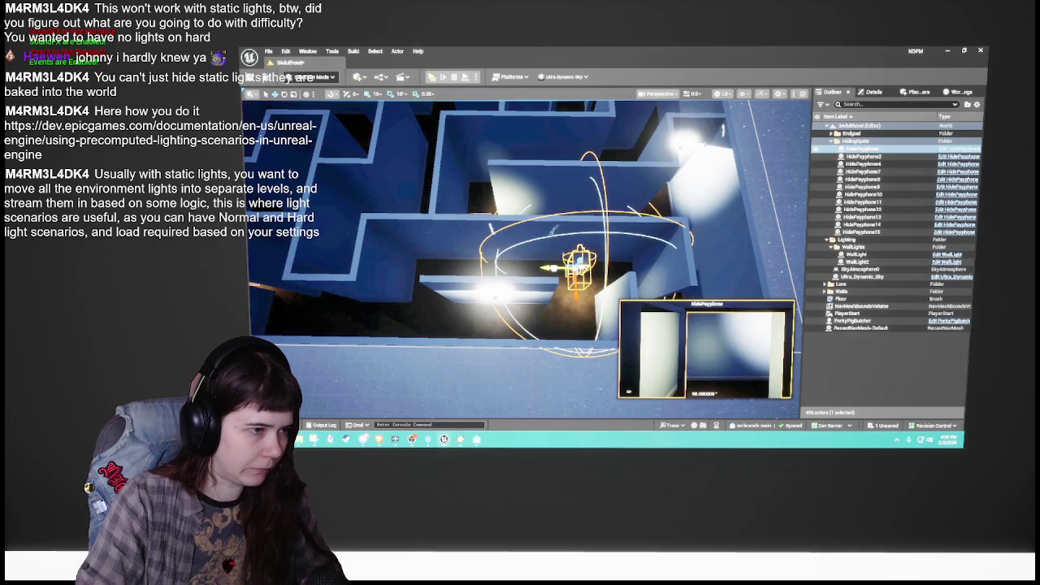
pyautogui.scroll(5, 520, 244)
pyautogui.moveTo(528, 244); pyautogui.dragTo(528, 228)
pyautogui.click(506, 285)
pyautogui.moveTo(506, 286); pyautogui.dragTo(471, 268)
pyautogui.moveTo(561, 255)
pyautogui.mouseDown()
pyautogui.moveTo(537, 227)
pyautogui.moveTo(503, 260)
pyautogui.moveTo(607, 220)
pyautogui.moveTo(528, 268)
pyautogui.moveTo(516, 243)
pyautogui.moveTo(537, 276)
pyautogui.mouseUp()
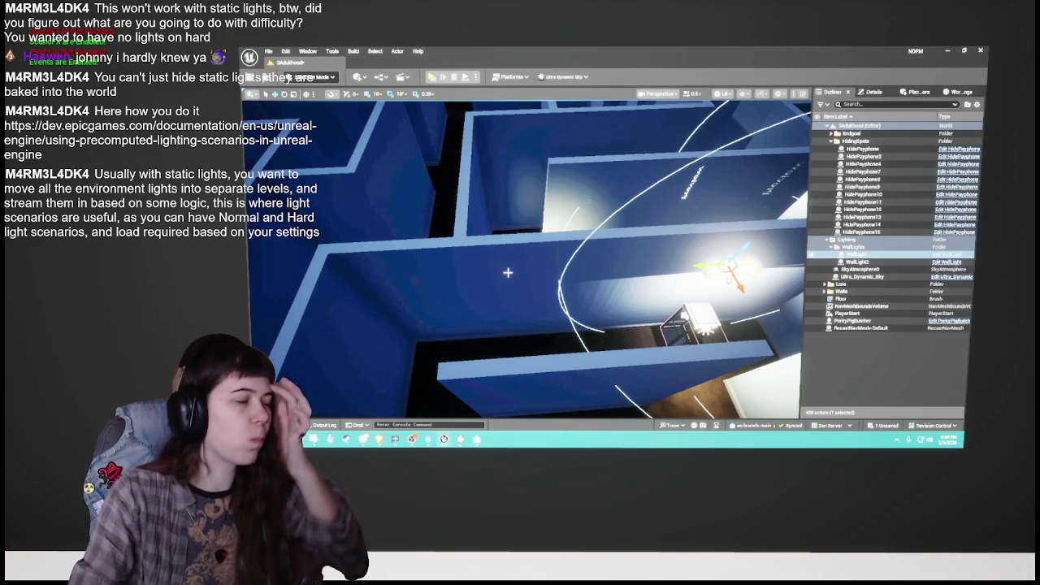
# Step: Discard a trial copy of the wall light and save the level
pyautogui.moveTo(534, 275)
pyautogui.mouseDown()
pyautogui.moveTo(738, 399)
pyautogui.moveTo(687, 412)
pyautogui.moveTo(792, 404)
pyautogui.moveTo(513, 398)
pyautogui.moveTo(520, 388)
pyautogui.mouseUp()
pyautogui.press('Escape')
pyautogui.click(715, 272)
pyautogui.press('f')
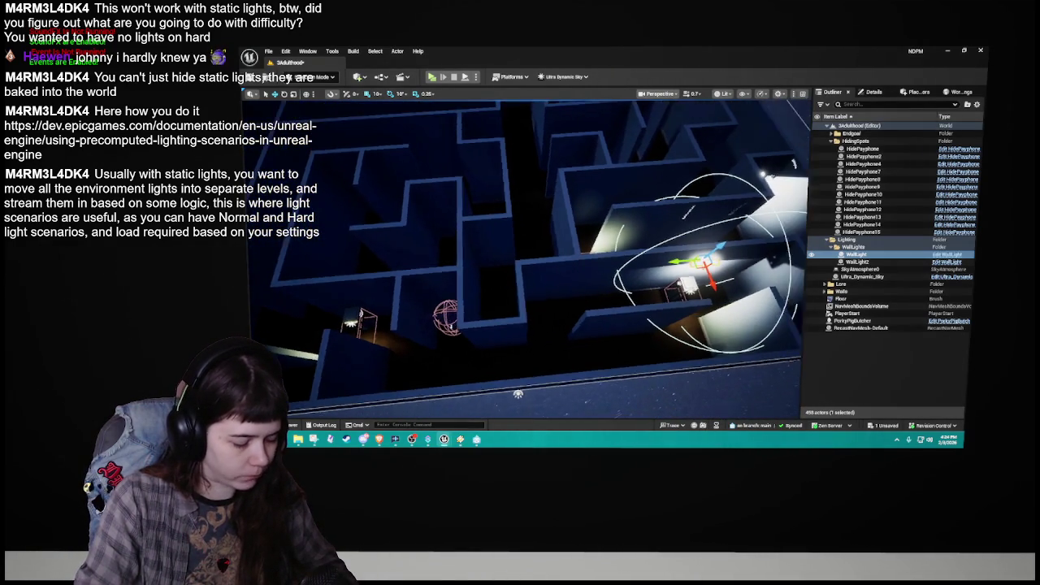
pyautogui.moveTo(650, 267)
pyautogui.mouseDown()
pyautogui.moveTo(534, 379)
pyautogui.moveTo(526, 374)
pyautogui.mouseUp()
pyautogui.hotkey('ctrl', 'd')
pyautogui.moveTo(780, 262); pyautogui.dragTo(605, 280)
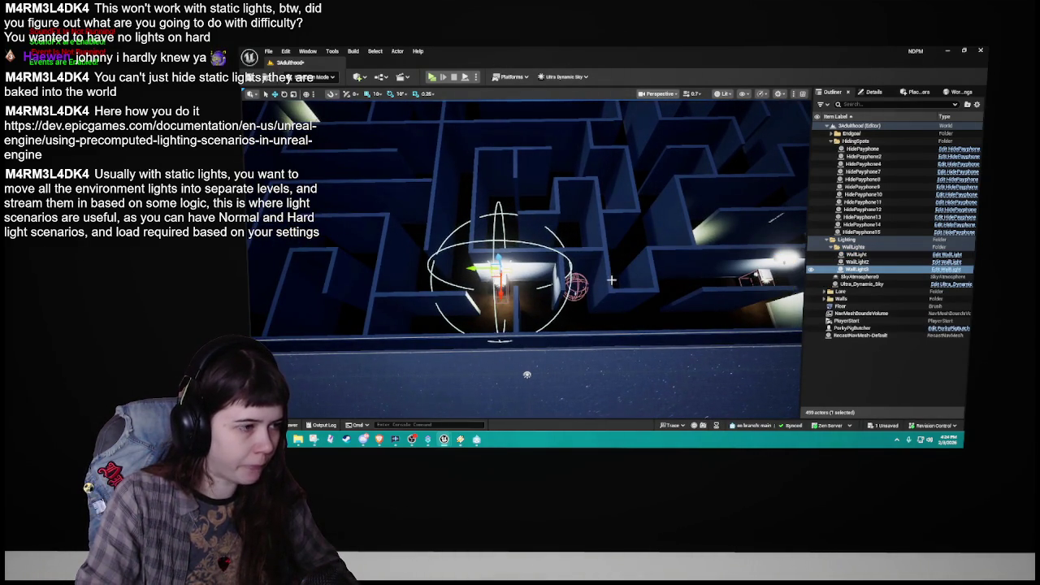
pyautogui.hotkey('ctrl', 'z')
pyautogui.hotkey('ctrl', 'z')
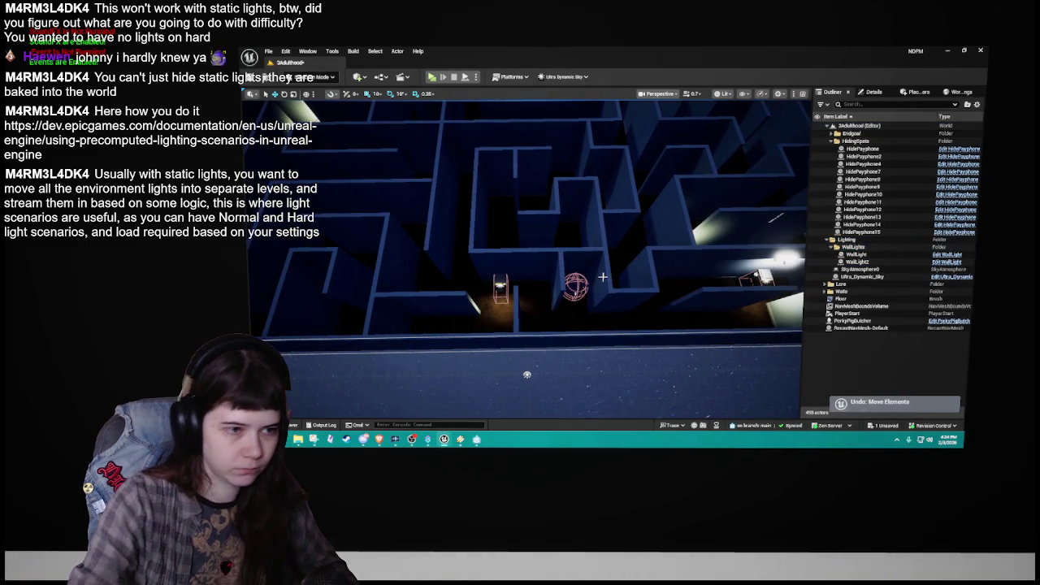
pyautogui.hotkey('ctrl', 'y')
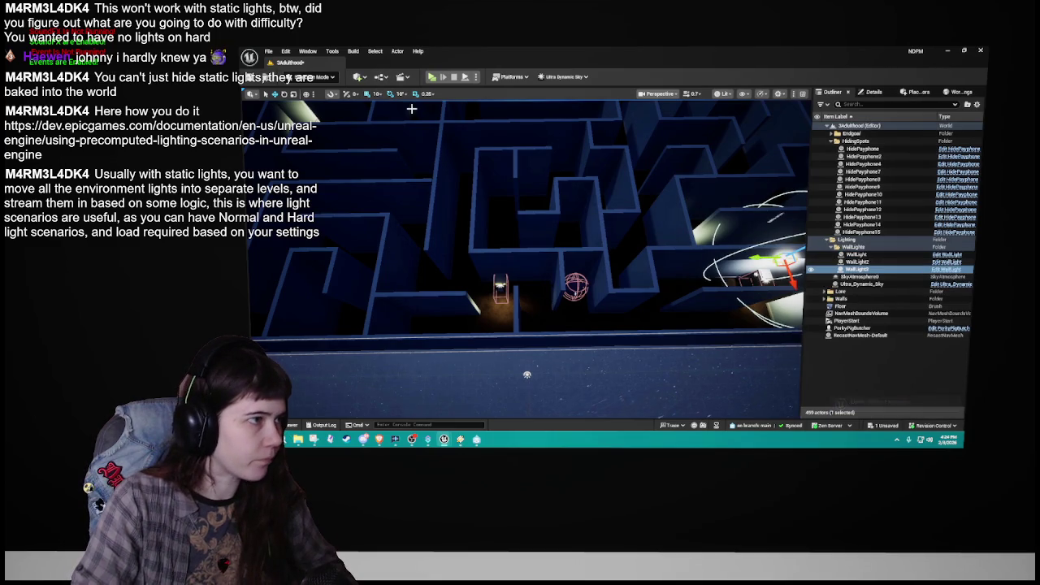
pyautogui.scroll(-2, 619, 201)
pyautogui.press('Delete')
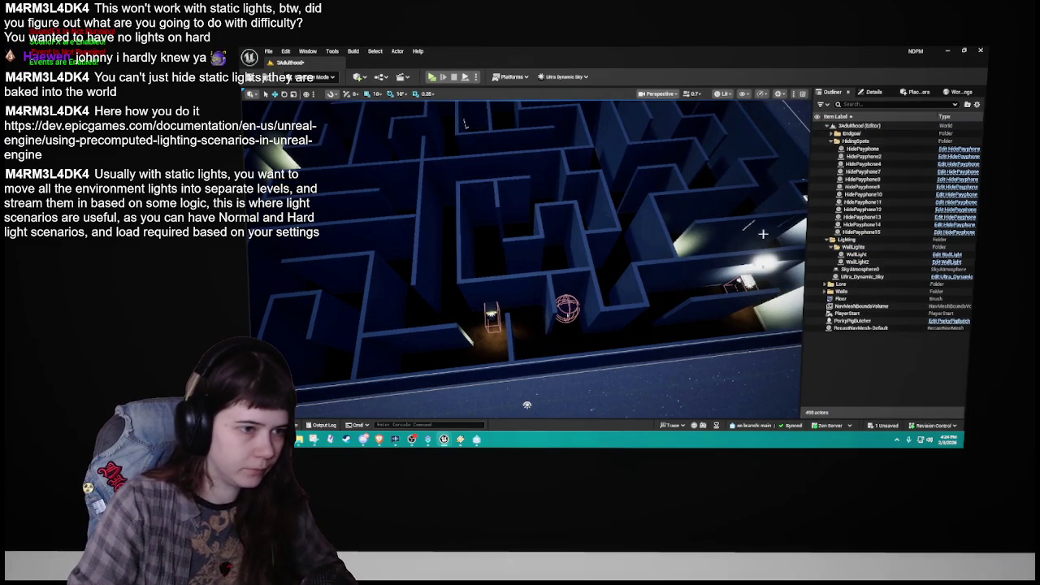
pyautogui.click(857, 254)
pyautogui.hotkey('ctrl', 's')
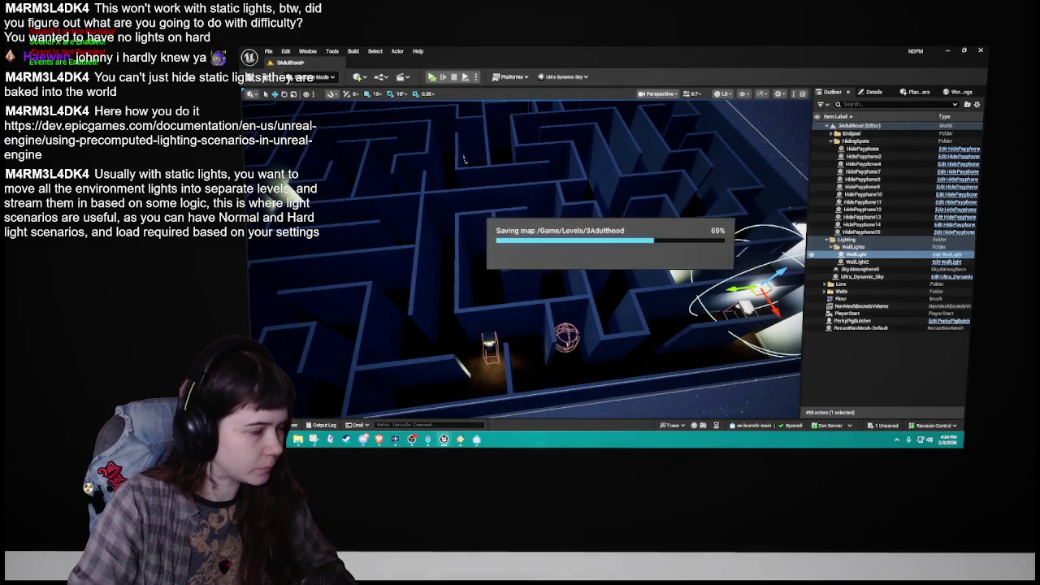
# Step: With grid snap at 50, duplicate the wall light as WallLight3 and move it left-centre
pyautogui.click(378, 93)
pyautogui.click(394, 130)
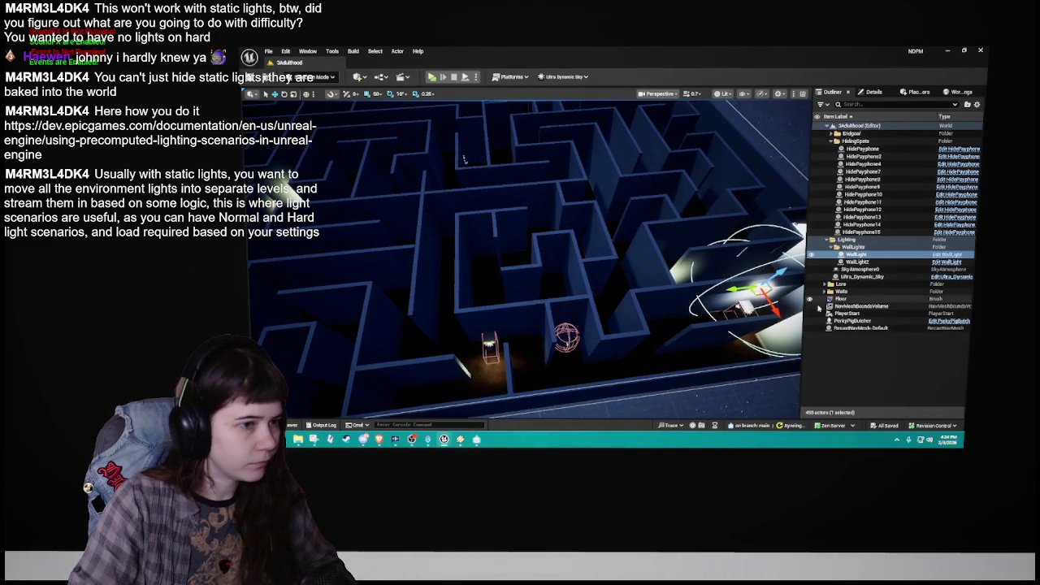
pyautogui.scroll(2, 483, 127)
pyautogui.hotkey('ctrl', 'd')
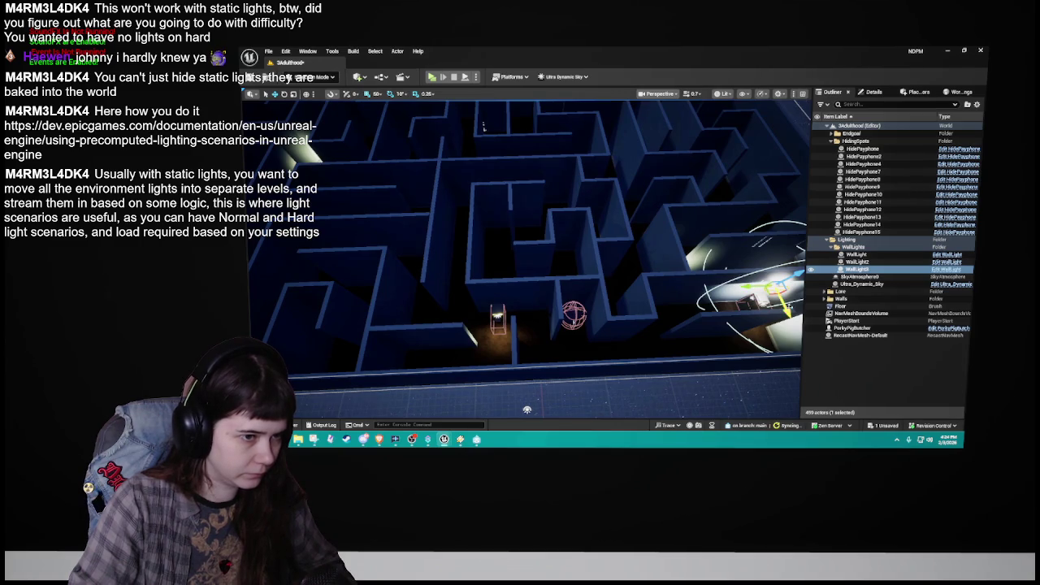
pyautogui.moveTo(782, 307); pyautogui.dragTo(776, 301)
pyautogui.press('f')
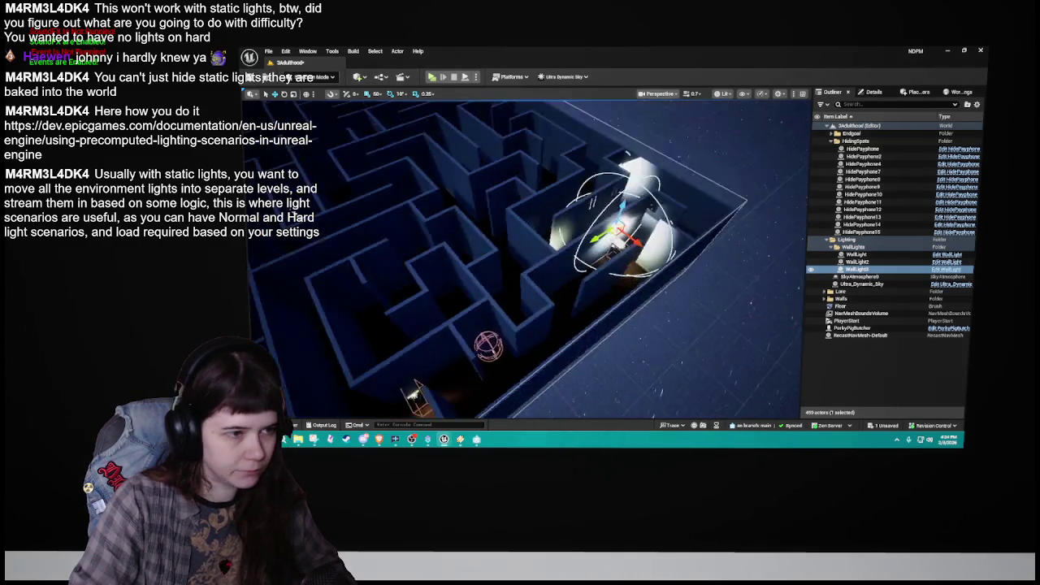
pyautogui.moveTo(528, 260)
pyautogui.mouseDown()
pyautogui.moveTo(496, 272)
pyautogui.moveTo(520, 276)
pyautogui.moveTo(507, 256)
pyautogui.mouseUp()
pyautogui.moveTo(784, 276)
pyautogui.mouseDown()
pyautogui.moveTo(496, 349)
pyautogui.moveTo(450, 260)
pyautogui.mouseUp()
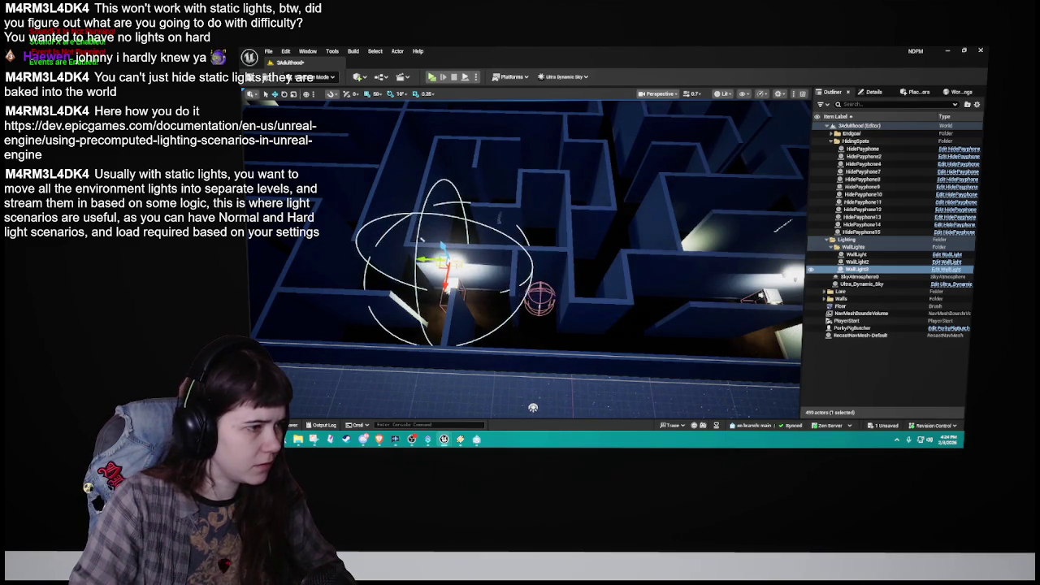
pyautogui.press('f')
pyautogui.scroll(5, 520, 260)
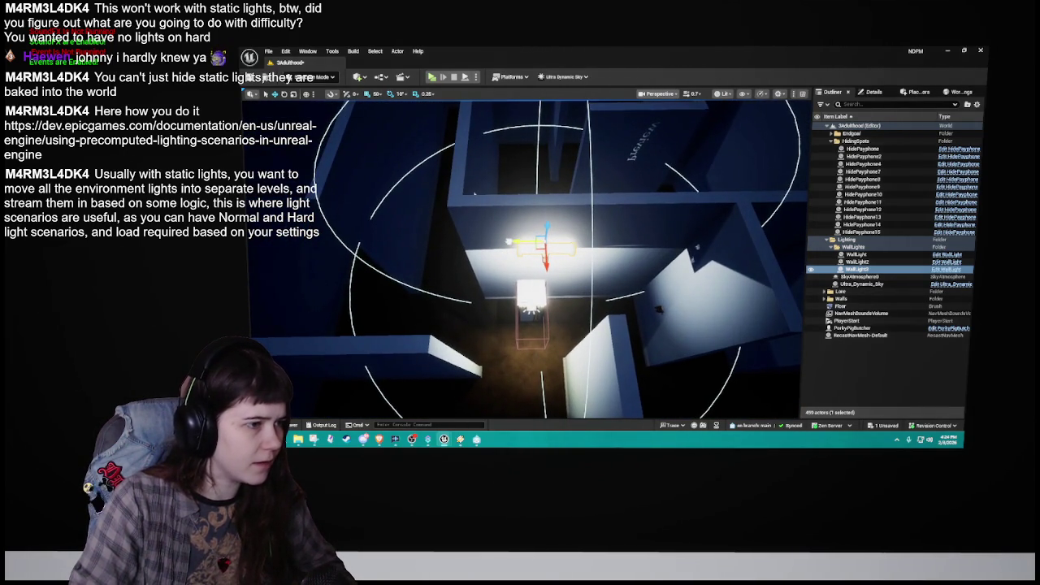
# Step: Reset grid snap to 10 and nudge WallLight3 to line up over HidePayphone2
pyautogui.click(530, 309)
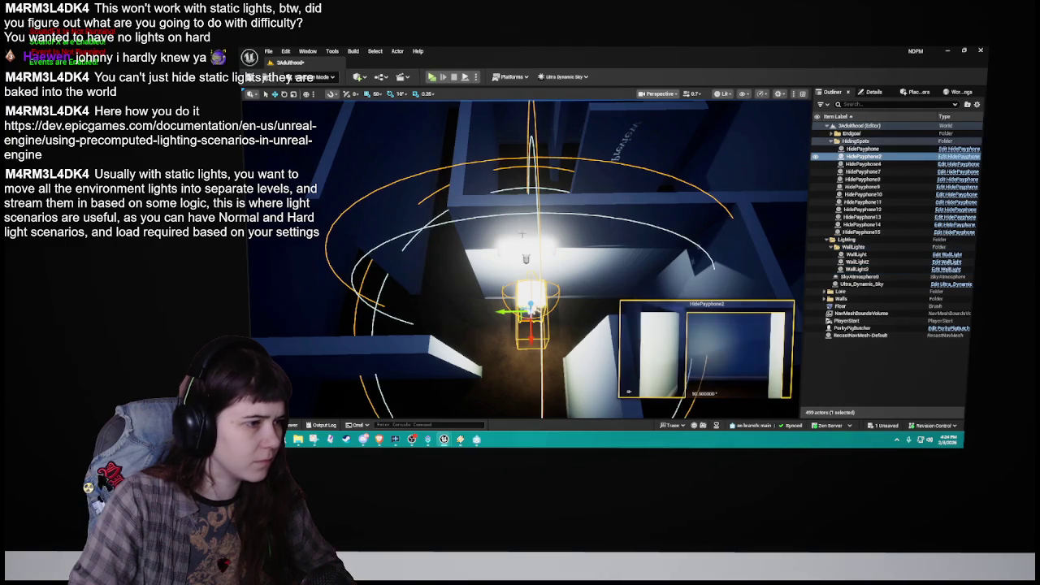
pyautogui.click(523, 258)
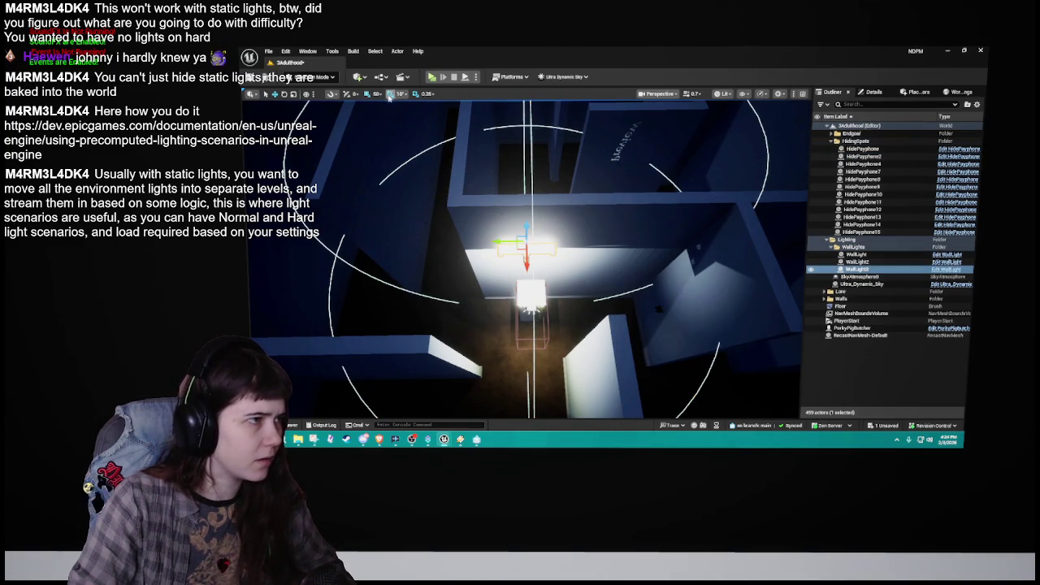
pyautogui.click(389, 131)
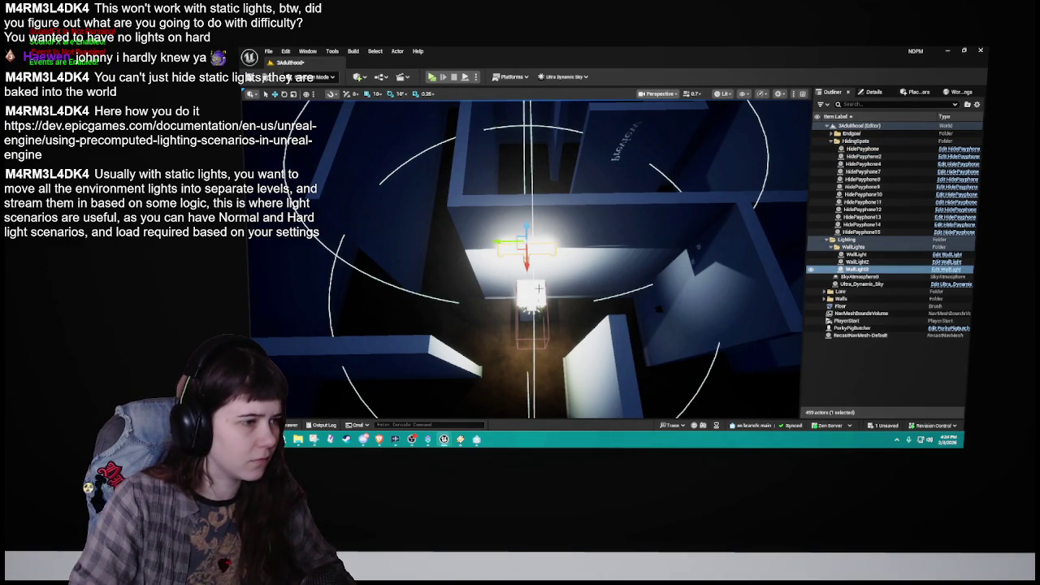
pyautogui.moveTo(507, 243); pyautogui.dragTo(514, 245)
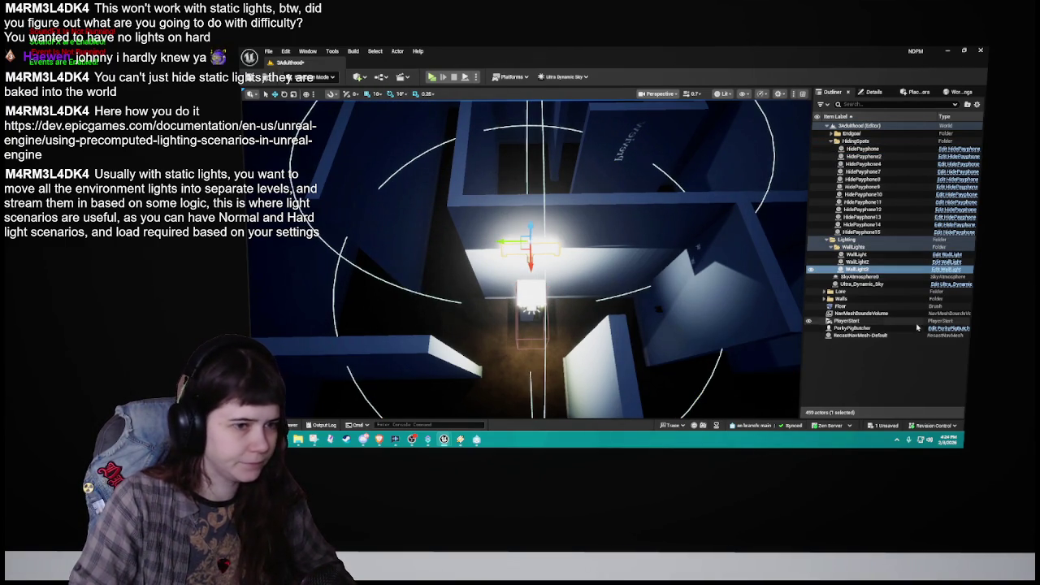
pyautogui.press('Escape')
pyautogui.scroll(-5, 528, 260)
pyautogui.scroll(-5, 528, 244)
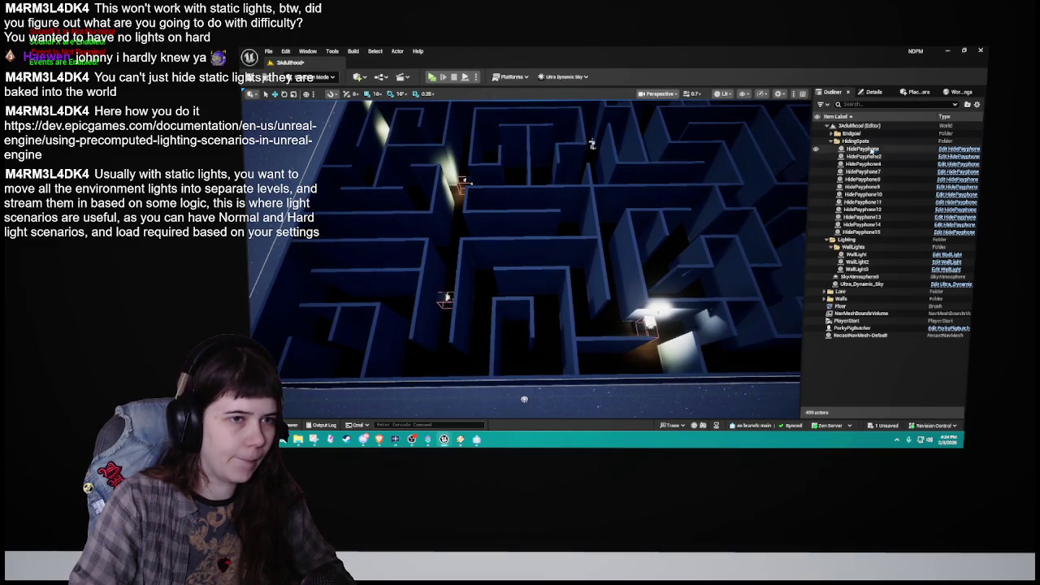
pyautogui.click(863, 148)
pyautogui.keyDown('shift'); pyautogui.click(863, 232); pyautogui.keyUp('shift')
pyautogui.scroll(-5, 566, 141)
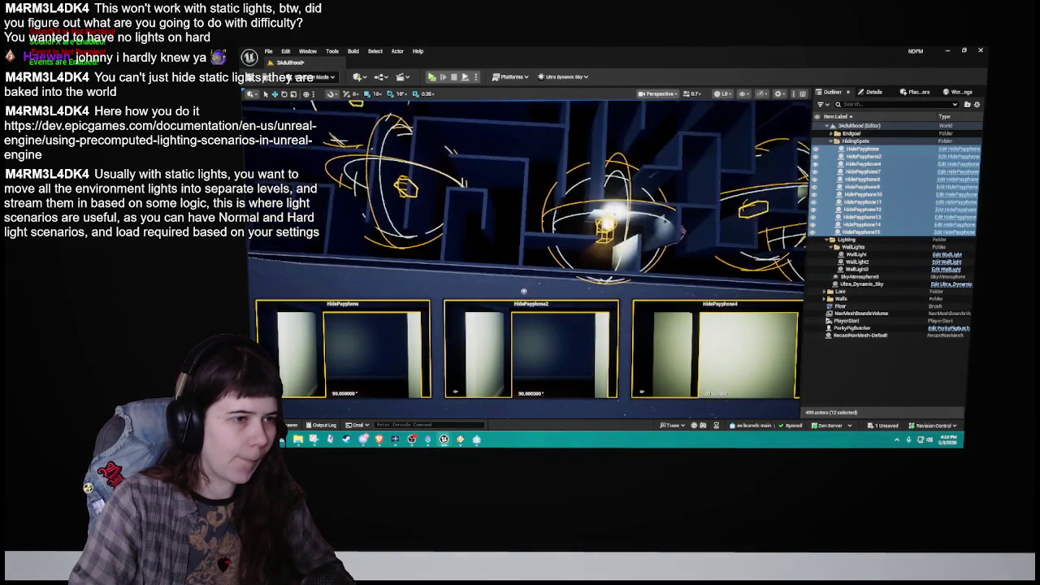
pyautogui.click(936, 347)
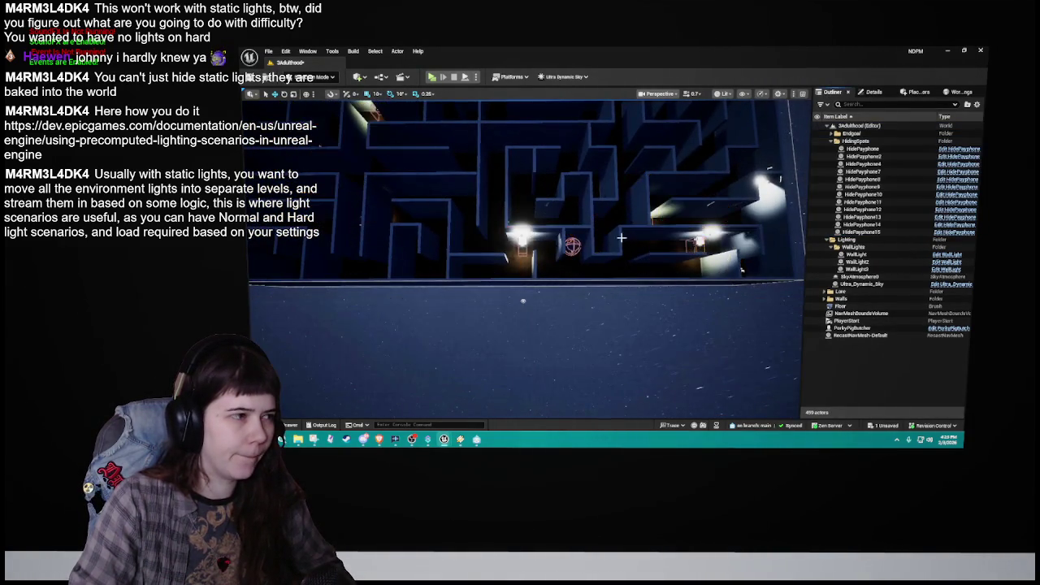
pyautogui.moveTo(528, 260); pyautogui.dragTo(553, 252)
# Step: Collapse the Walls folder, then duplicate WallLight3 as WallLight4 and frame the copy
pyautogui.click(694, 333)
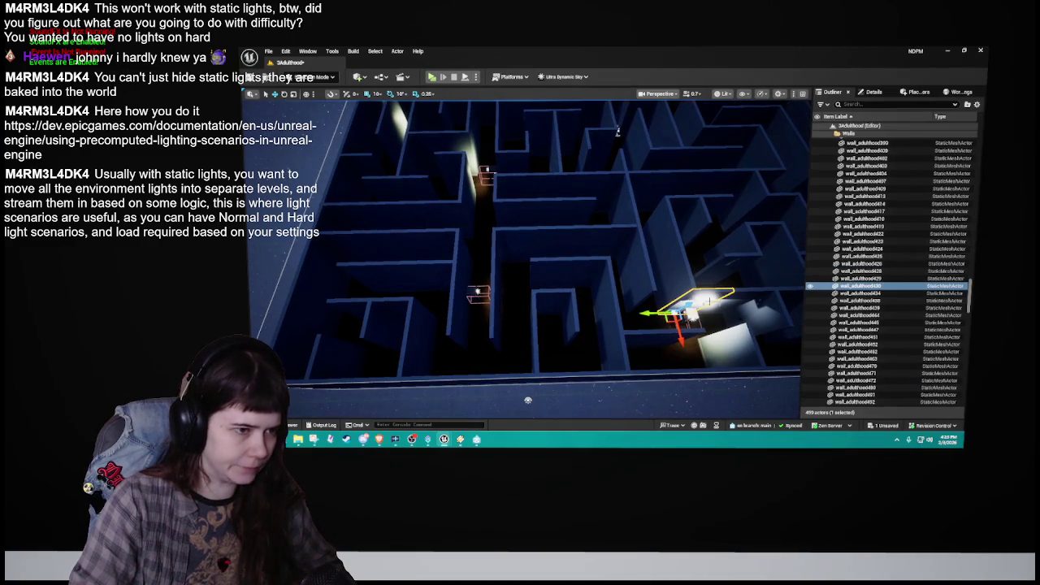
pyautogui.click(845, 132)
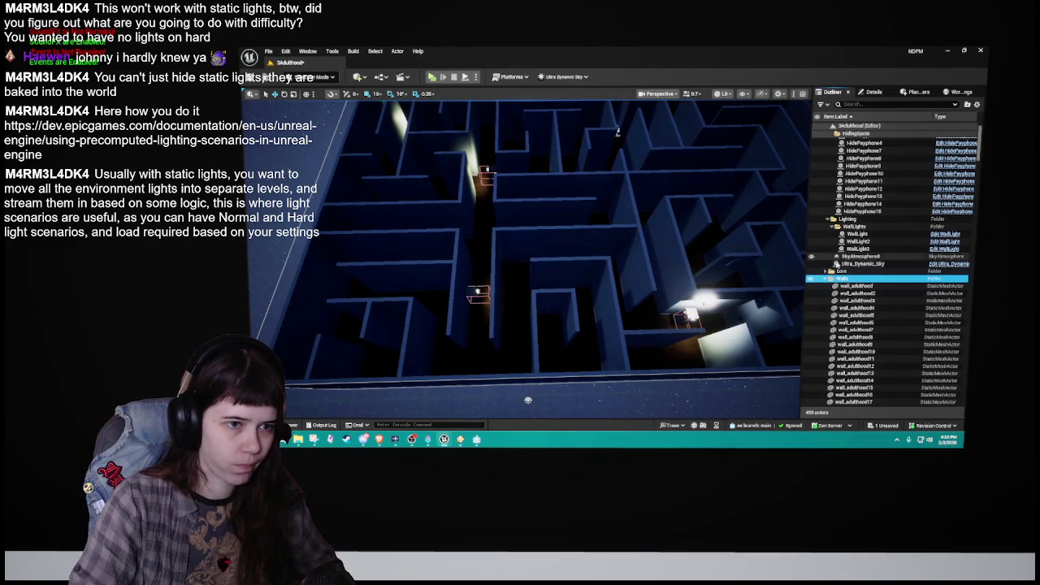
pyautogui.click(826, 280)
pyautogui.click(857, 269)
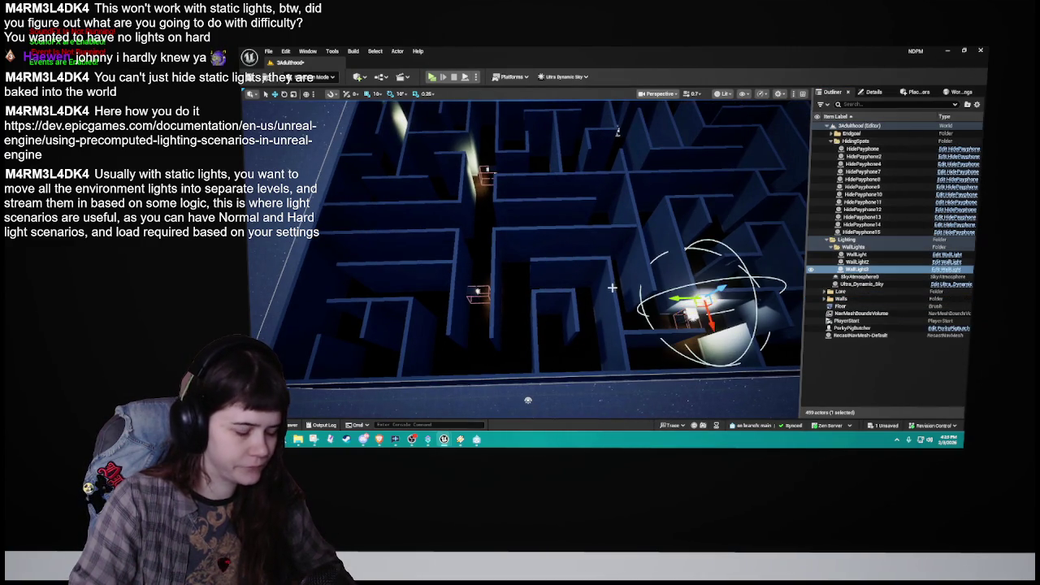
pyautogui.hotkey('ctrl', 'd')
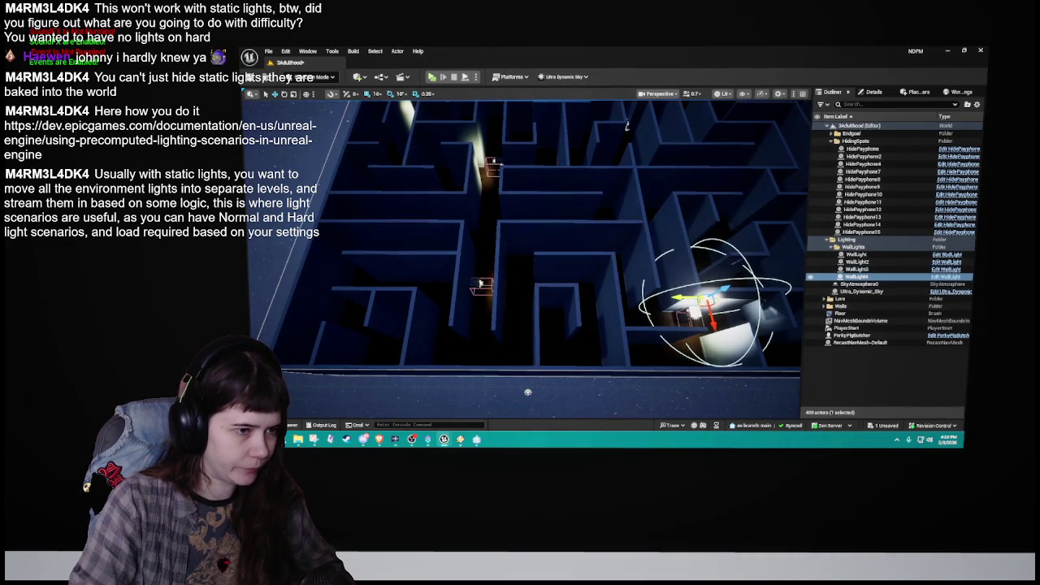
pyautogui.press('f')
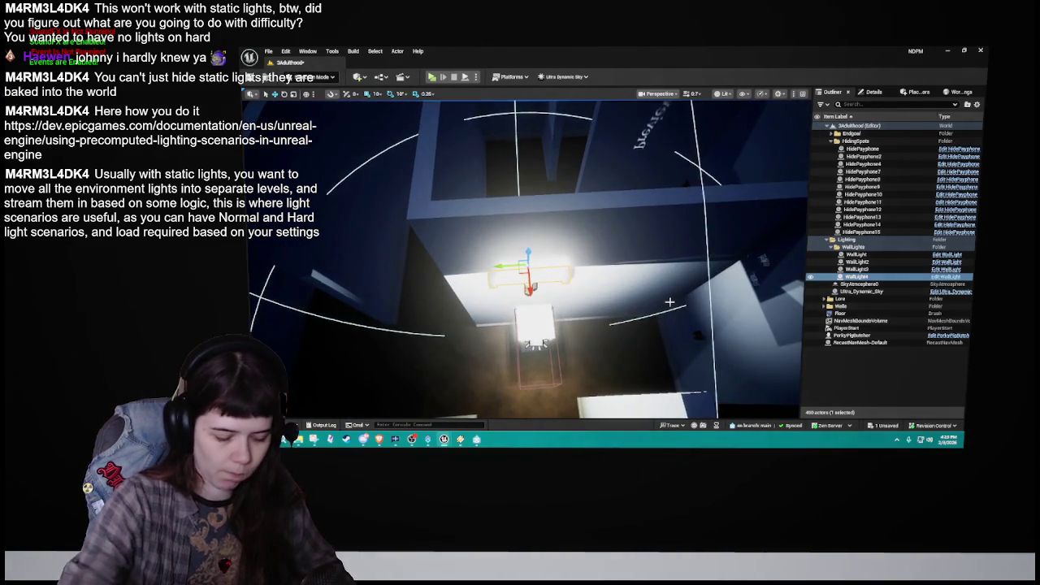
# Step: Replace WallLight4 with a fresh duplicate of WallLight3 using grid snap 50
pyautogui.press('Delete')
pyautogui.click(533, 272)
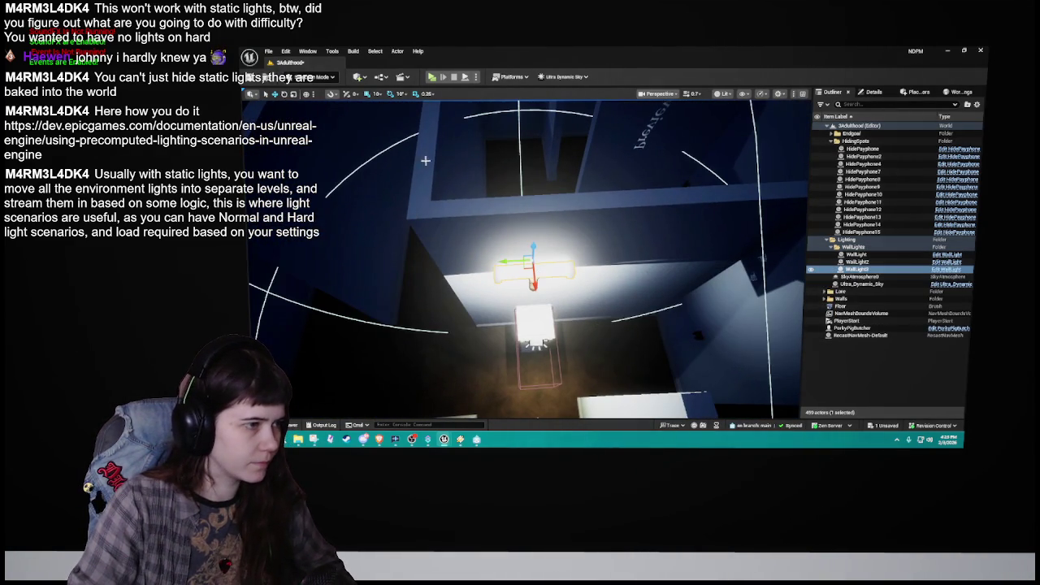
pyautogui.click(378, 95)
pyautogui.click(395, 141)
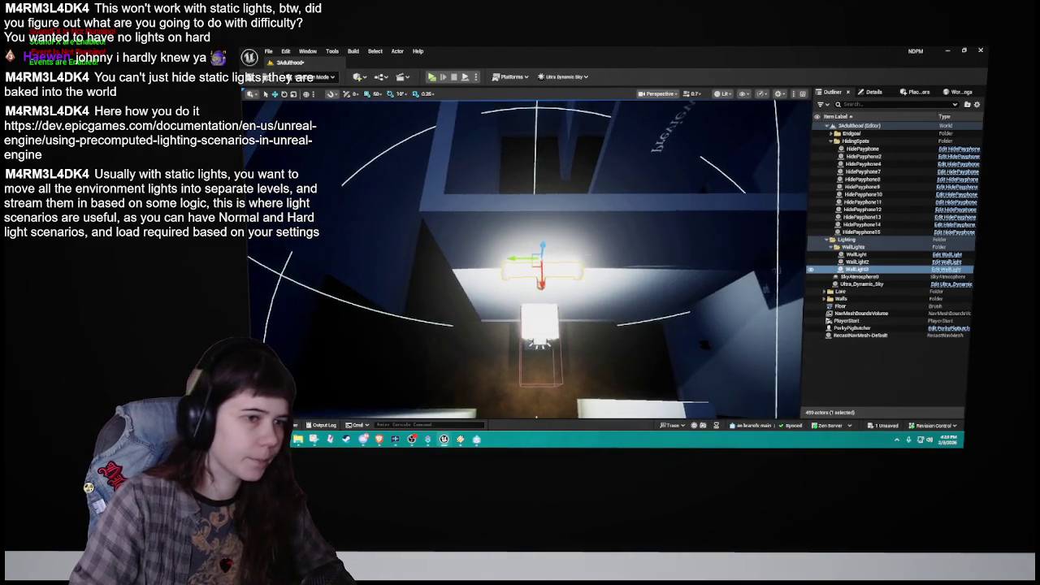
pyautogui.hotkey('ctrl', 'd')
pyautogui.scroll(-10, 591, 104)
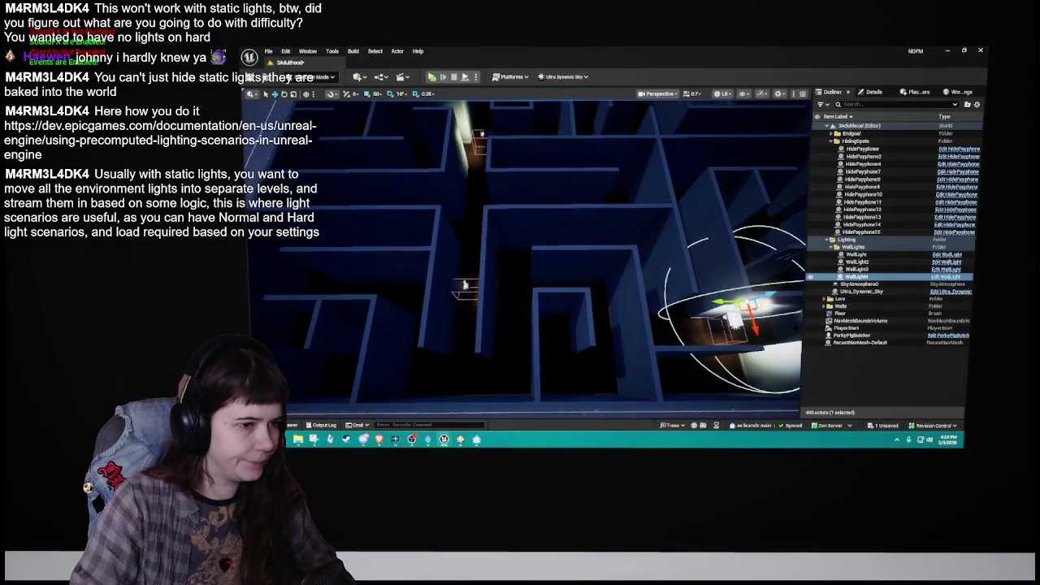
pyautogui.press('f')
pyautogui.scroll(6, 524, 260)
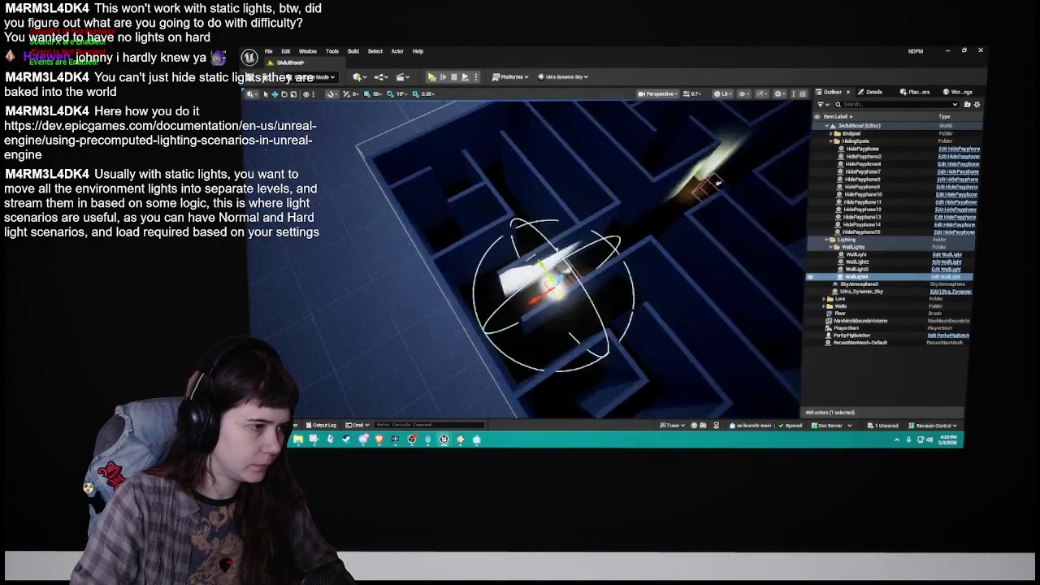
# Step: Rotate WallLight4 to -90 degrees to face its wall, reset snap to 10, and save
pyautogui.press('e')
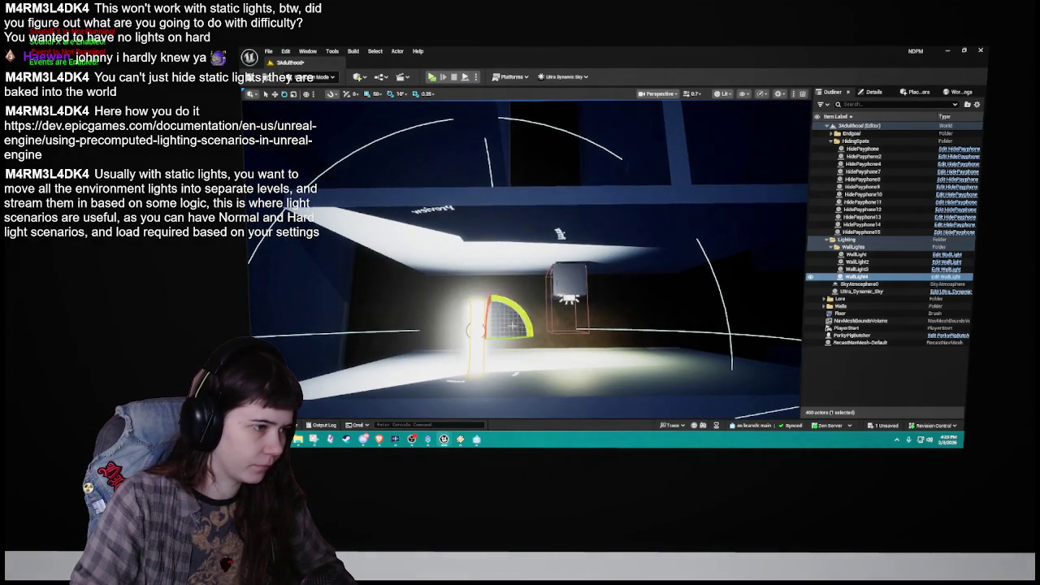
pyautogui.moveTo(515, 310); pyautogui.dragTo(460, 382)
pyautogui.moveTo(460, 393); pyautogui.dragTo(466, 392)
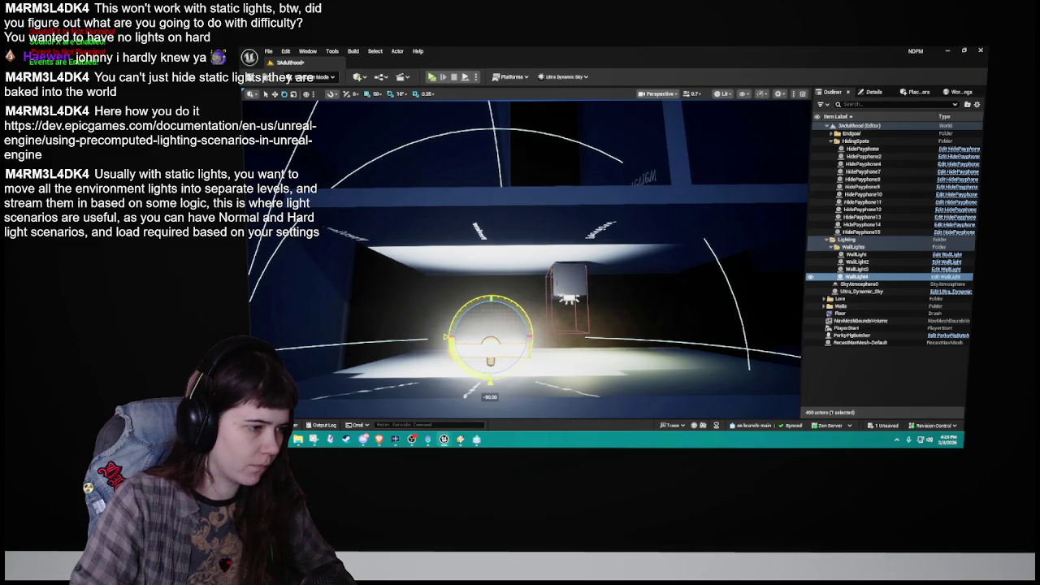
pyautogui.moveTo(524, 260)
pyautogui.mouseDown()
pyautogui.moveTo(524, 280)
pyautogui.moveTo(569, 341)
pyautogui.mouseUp()
pyautogui.moveTo(613, 244)
pyautogui.mouseDown()
pyautogui.moveTo(593, 268)
pyautogui.moveTo(612, 244)
pyautogui.mouseUp()
pyautogui.click(377, 93)
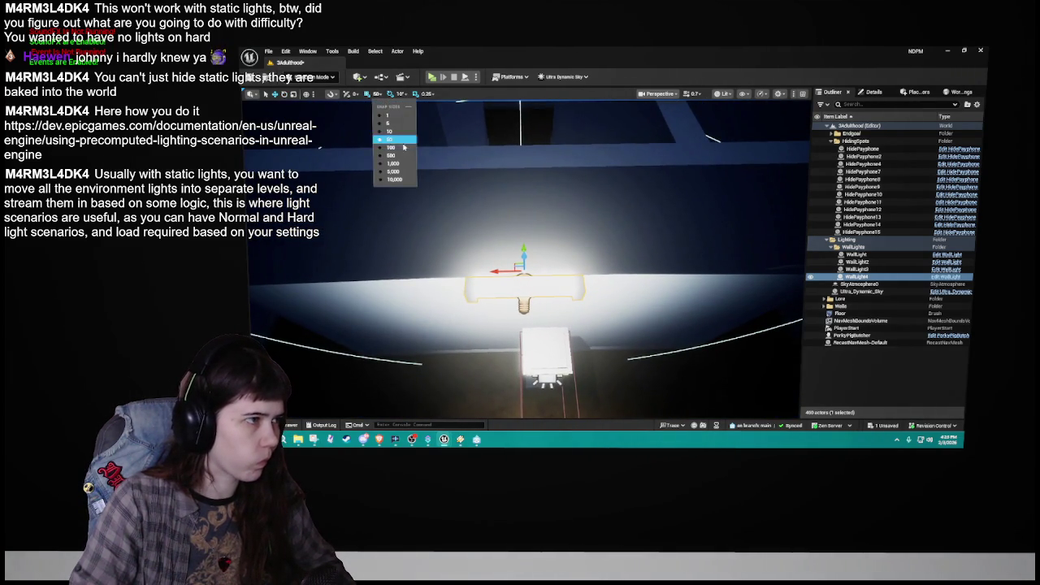
pyautogui.click(390, 130)
pyautogui.moveTo(390, 134); pyautogui.dragTo(390, 122)
pyautogui.moveTo(628, 212); pyautogui.dragTo(628, 220)
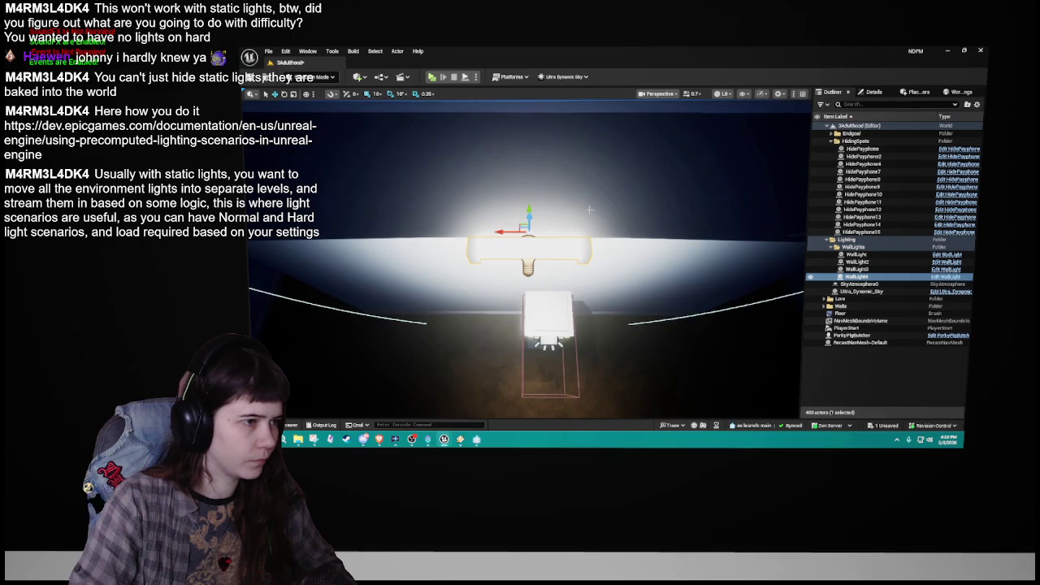
pyautogui.moveTo(502, 233)
pyautogui.mouseDown()
pyautogui.moveTo(528, 239)
pyautogui.moveTo(537, 170)
pyautogui.moveTo(539, 229)
pyautogui.moveTo(575, 259)
pyautogui.mouseUp()
pyautogui.hotkey('ctrl', 's')
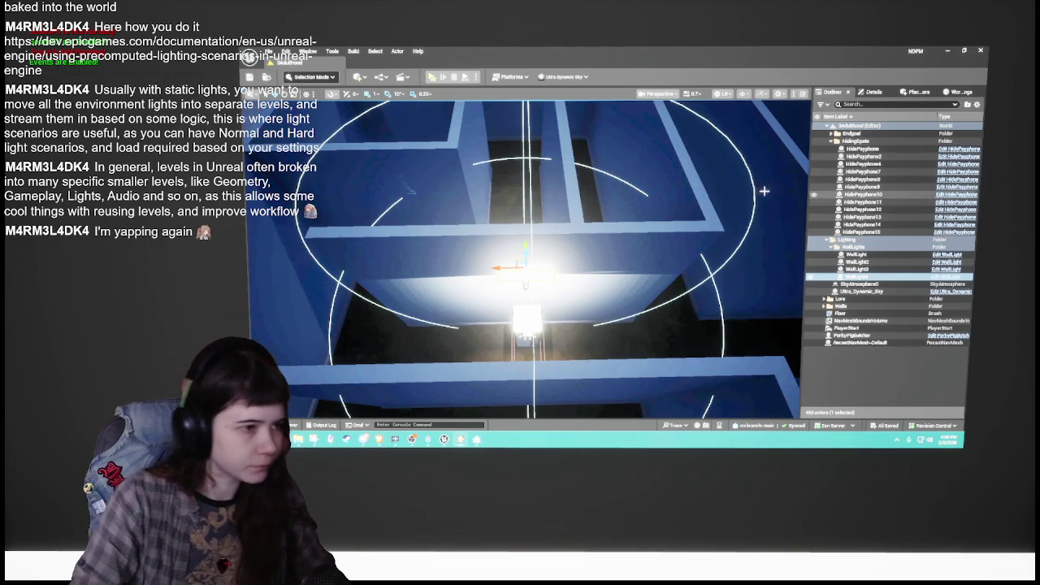
# Step: At grid snap 10, copy the wall light to a new hiding spot and rotate it 17 degrees
pyautogui.scroll(-10, 582, 239)
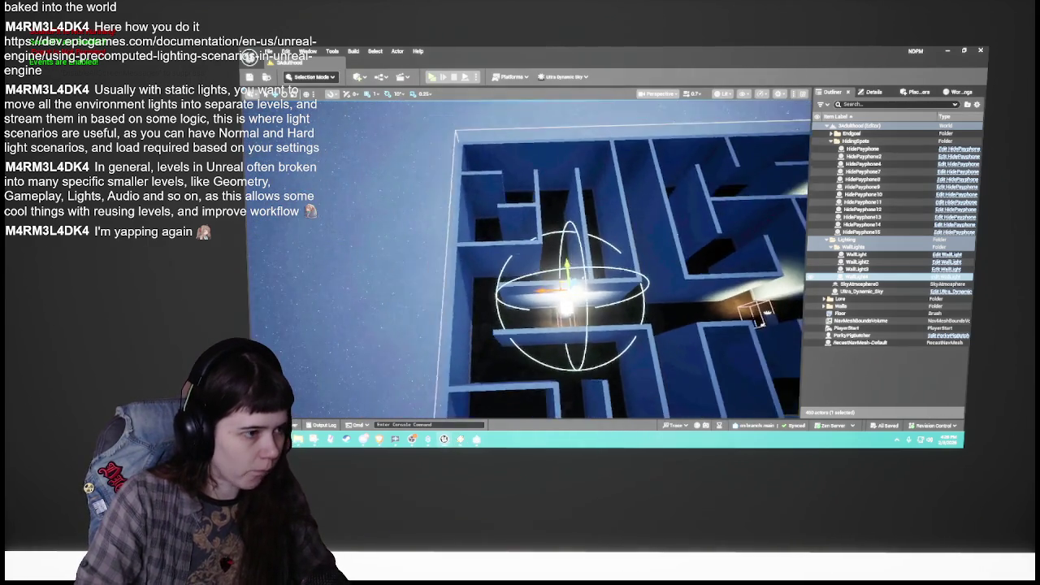
pyautogui.moveTo(443, 203); pyautogui.dragTo(443, 229)
pyautogui.scroll(3, 442, 229)
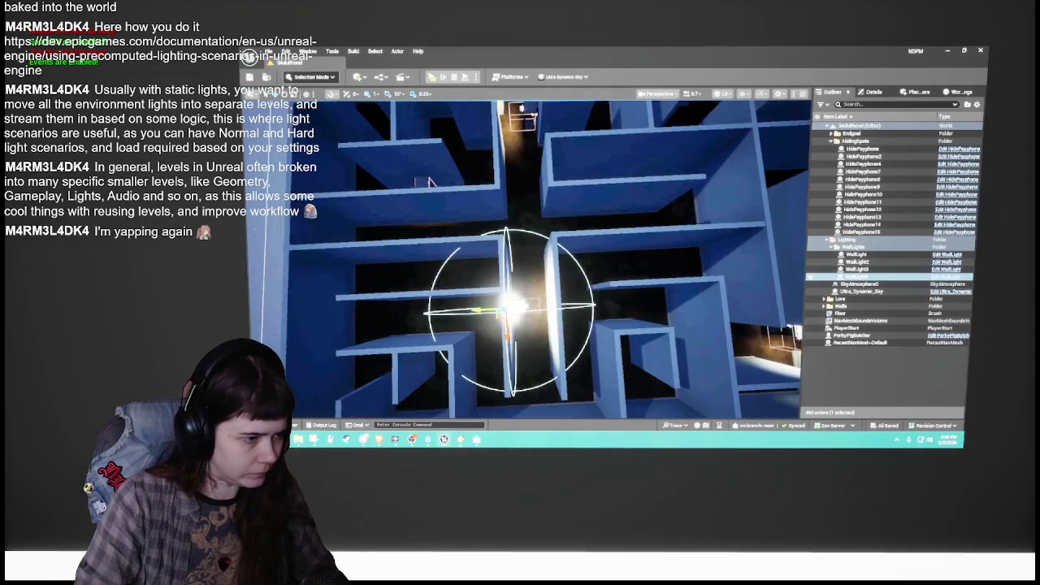
pyautogui.scroll(3, 425, 175)
pyautogui.scroll(4, 424, 175)
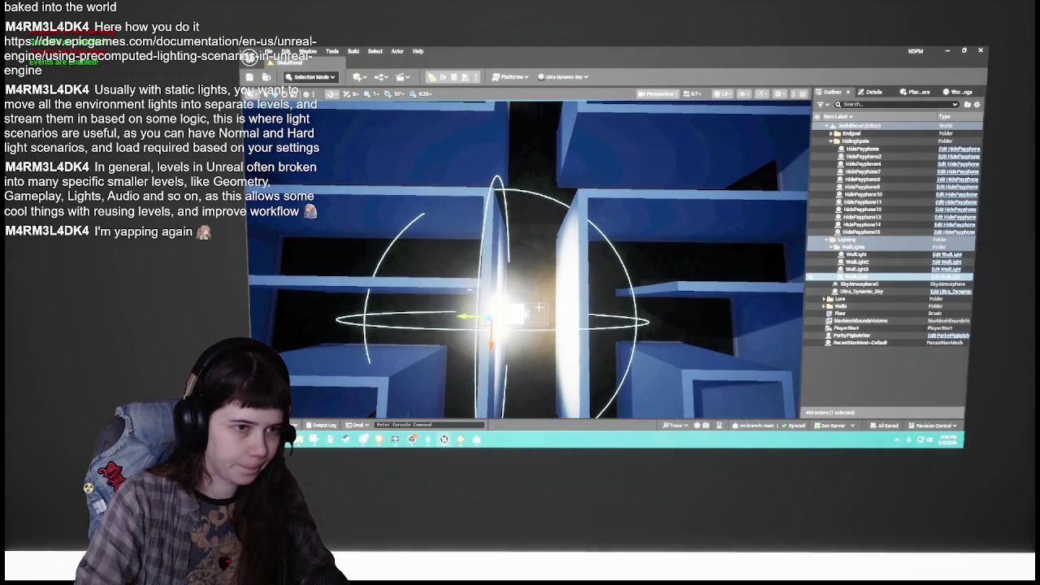
pyautogui.click(376, 95)
pyautogui.click(394, 139)
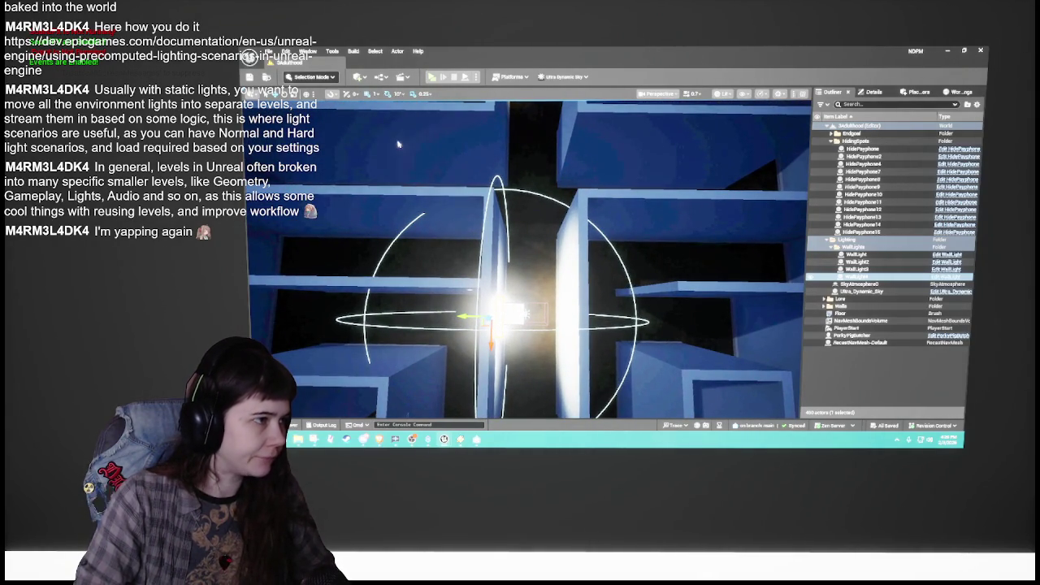
pyautogui.moveTo(461, 316)
pyautogui.mouseDown()
pyautogui.moveTo(445, 331)
pyautogui.moveTo(528, 333)
pyautogui.mouseUp()
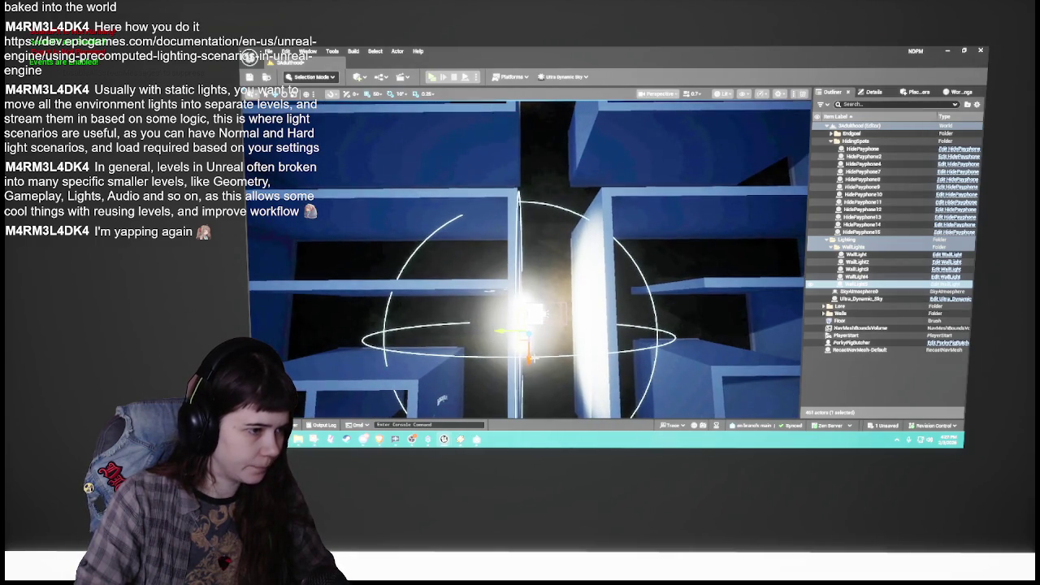
pyautogui.moveTo(504, 296)
pyautogui.mouseDown()
pyautogui.moveTo(528, 357)
pyautogui.moveTo(463, 357)
pyautogui.moveTo(425, 249)
pyautogui.mouseUp()
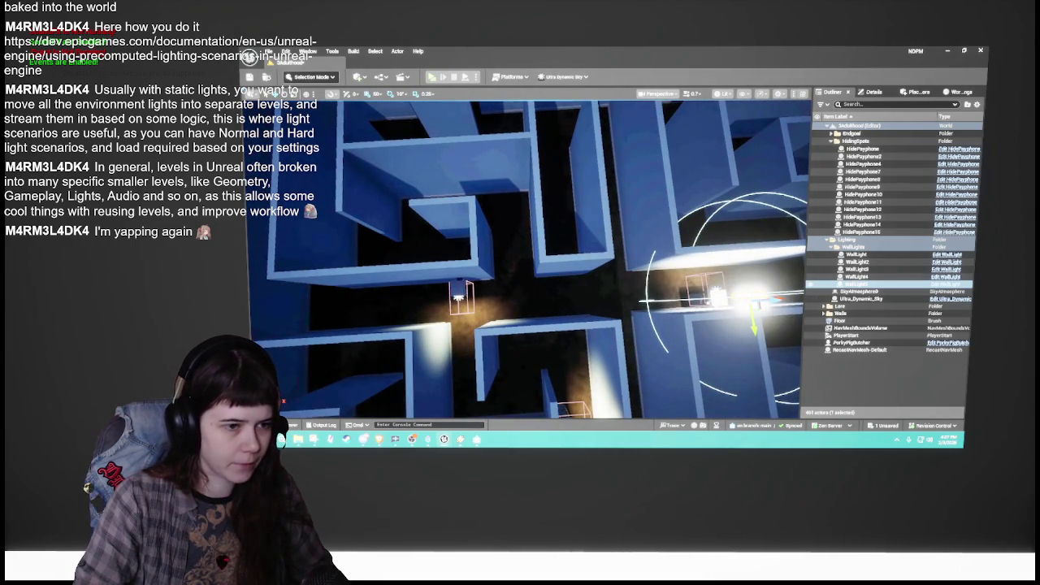
# Step: Select the other wall light on the left and save the level
pyautogui.click(459, 294)
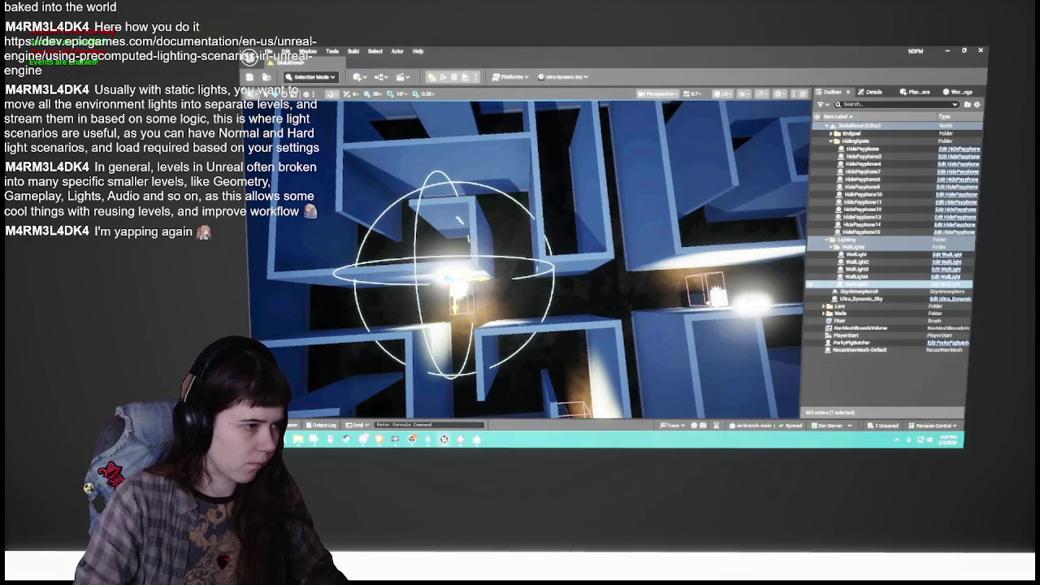
pyautogui.scroll(10, 499, 288)
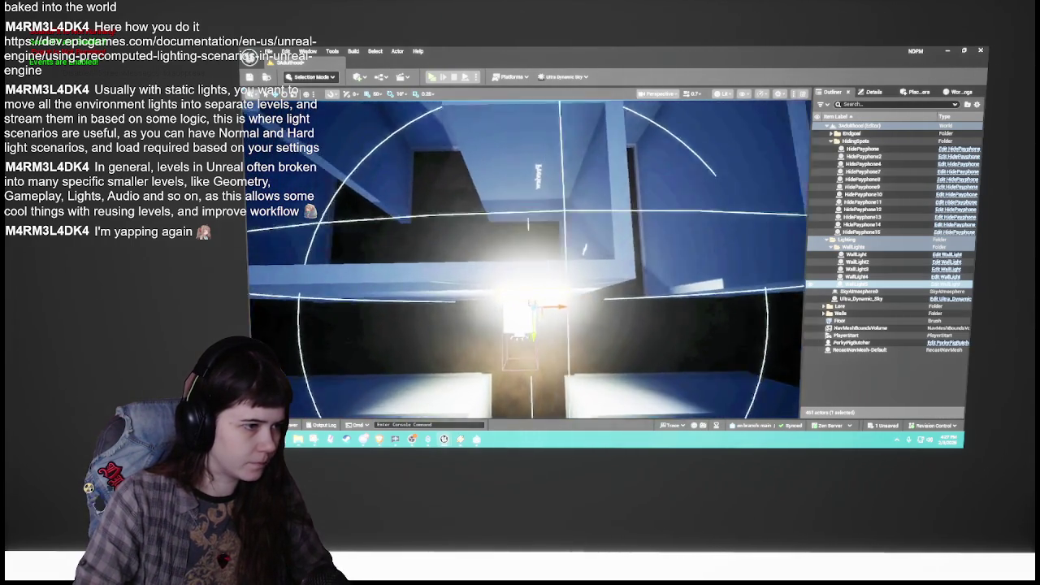
pyautogui.scroll(5, 525, 260)
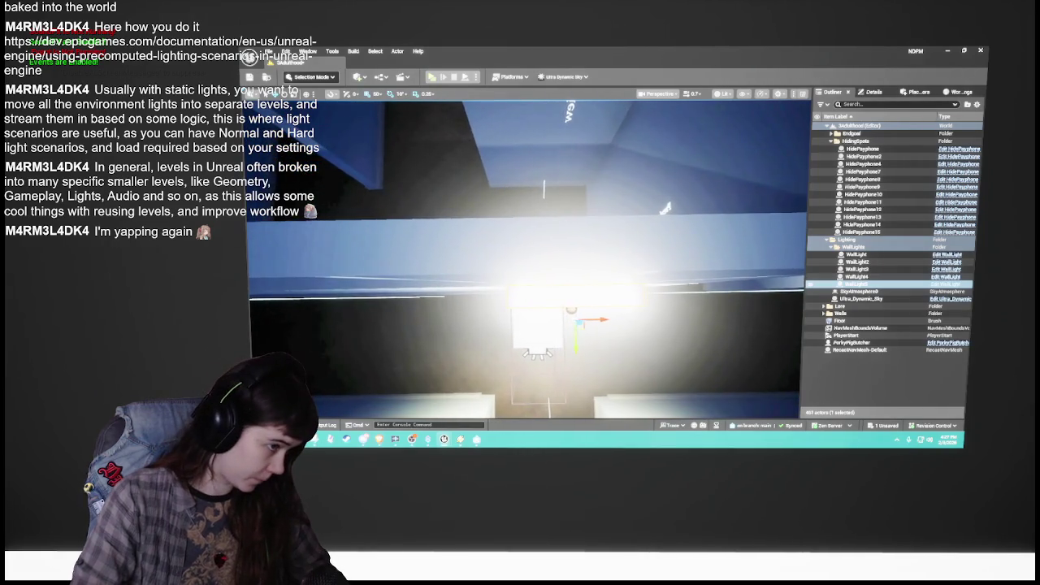
pyautogui.scroll(2, 524, 260)
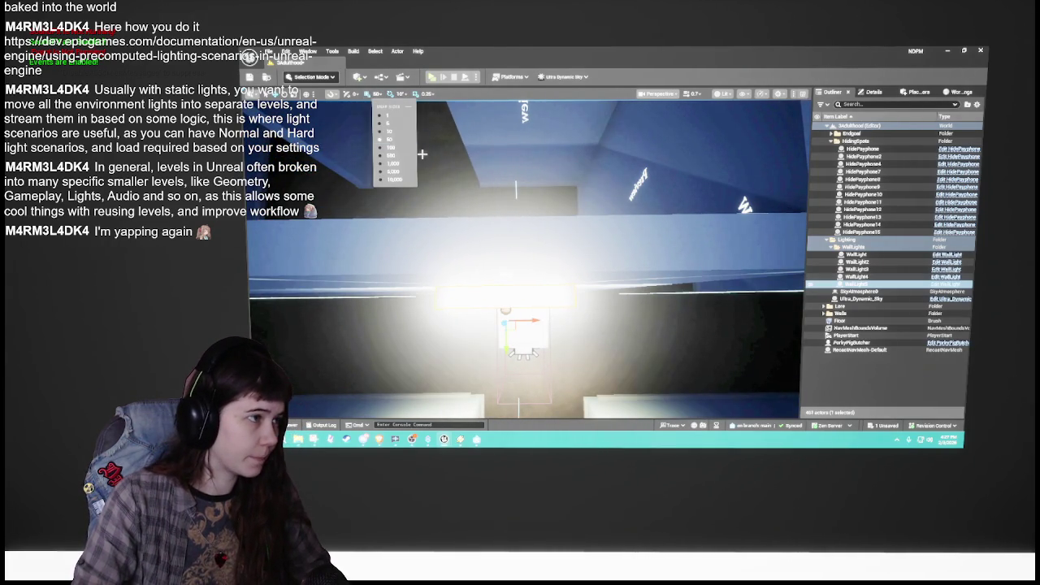
pyautogui.moveTo(525, 260)
pyautogui.mouseDown()
pyautogui.moveTo(512, 281)
pyautogui.moveTo(538, 111)
pyautogui.moveTo(577, 221)
pyautogui.mouseUp()
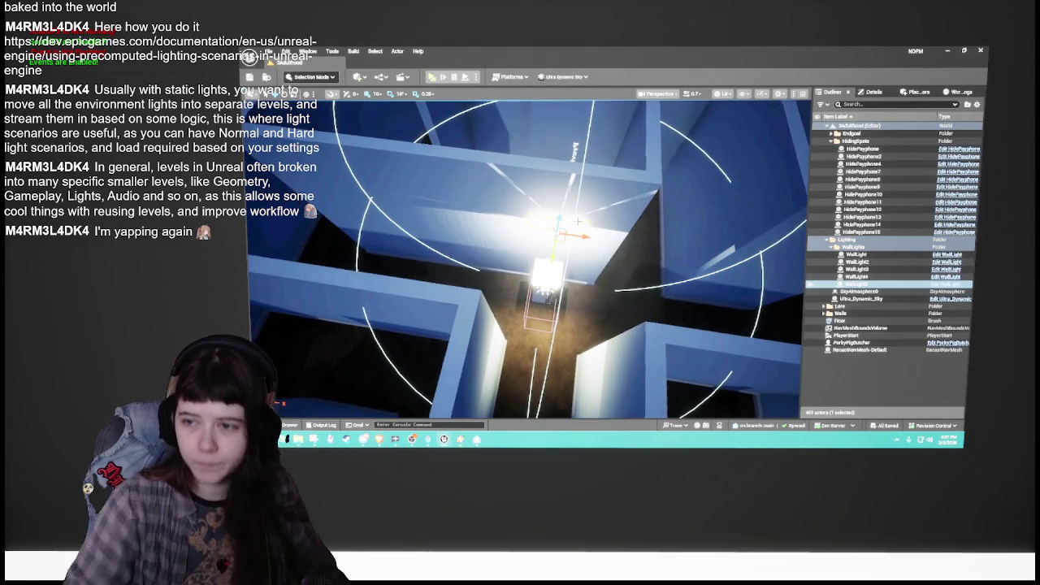
pyautogui.hotkey('ctrl', 's')
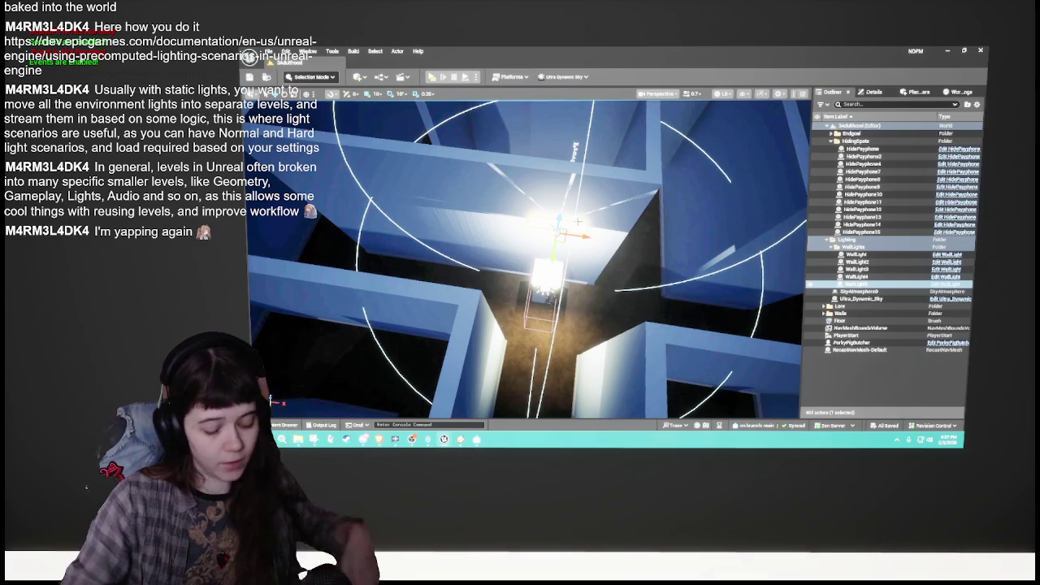
# Step: Select WallLight5 in the maze and duplicate it with Ctrl+D
pyautogui.moveTo(365, 125); pyautogui.dragTo(366, 124)
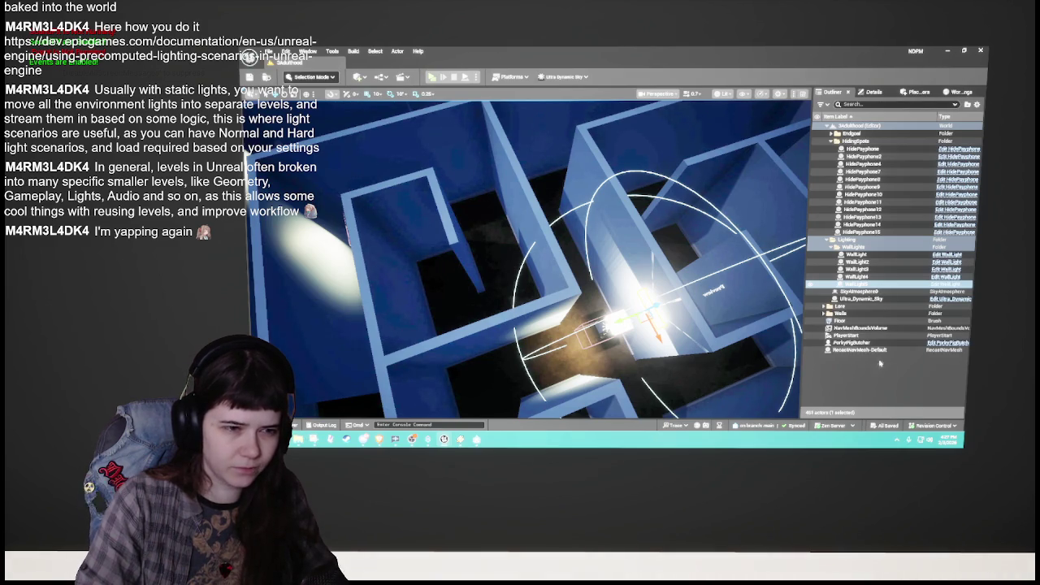
pyautogui.click(896, 388)
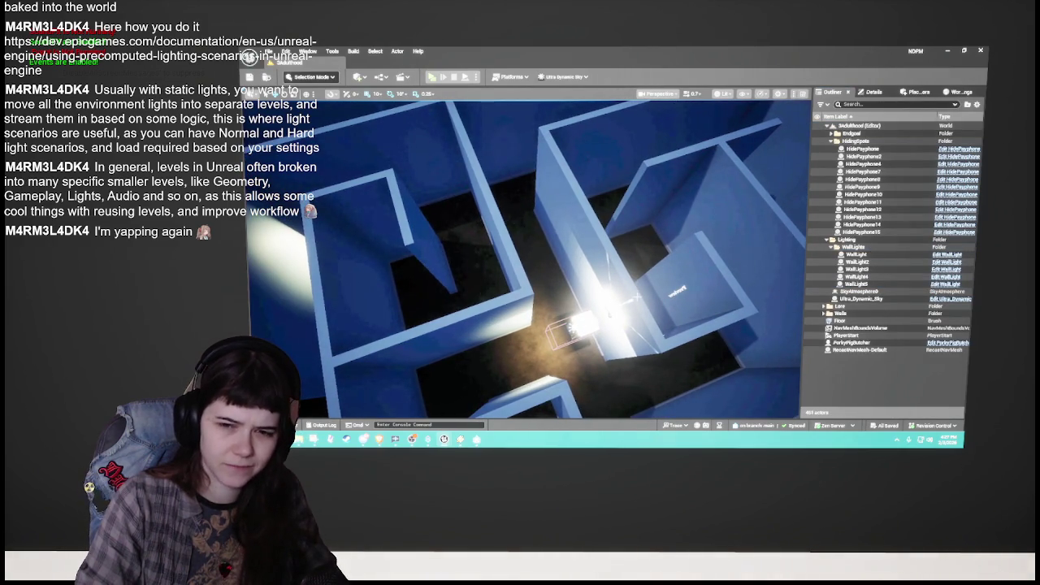
pyautogui.click(609, 304)
pyautogui.moveTo(553, 268); pyautogui.dragTo(581, 295)
pyautogui.hotkey('ctrl', 'd')
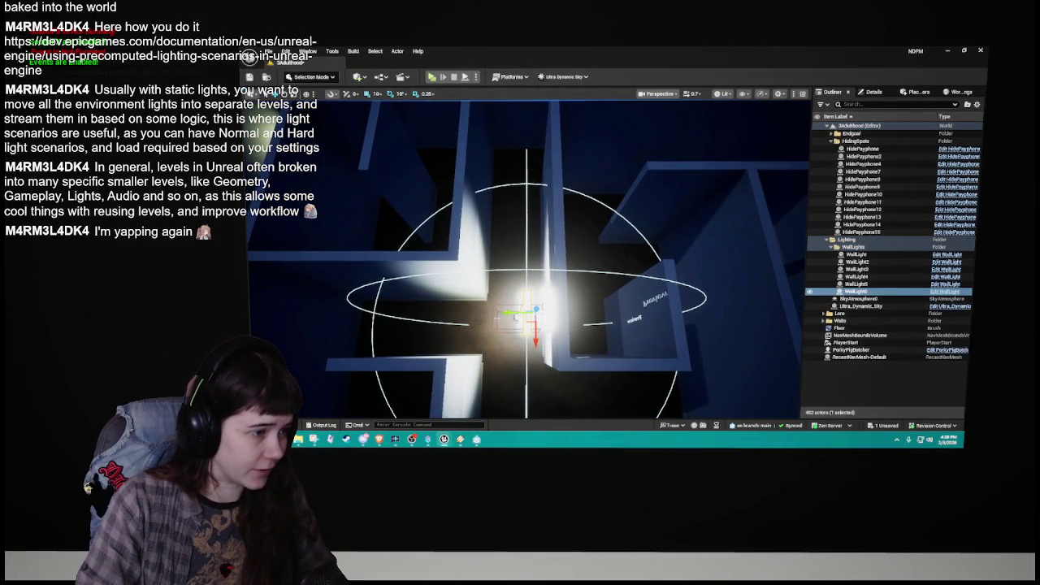
# Step: Discard the misplaced copied wall light, leaving it out of the maze
pyautogui.moveTo(526, 317); pyautogui.dragTo(556, 317)
pyautogui.press('Delete')
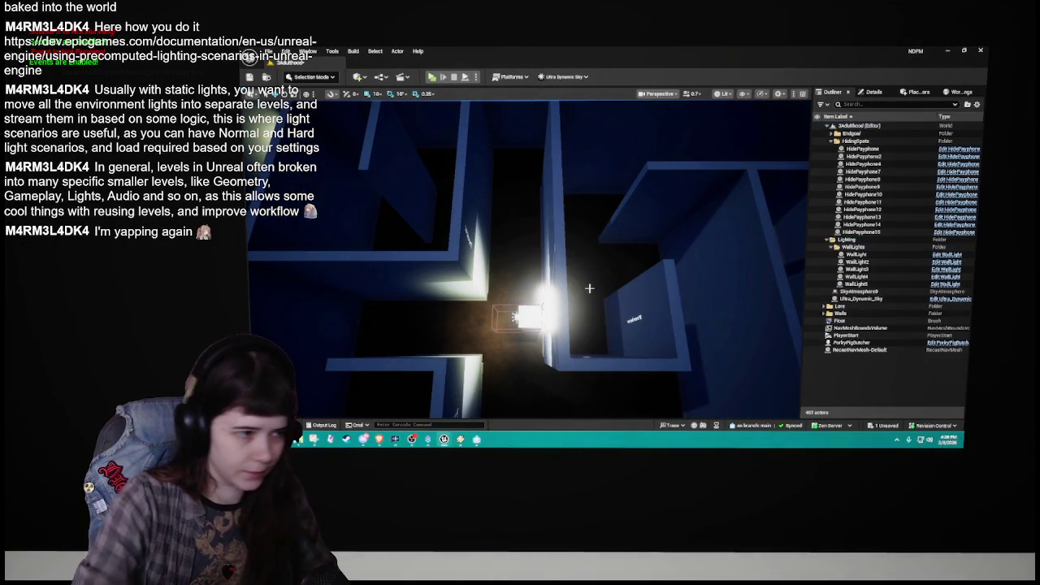
pyautogui.hotkey('ctrl', 'z')
pyautogui.moveTo(548, 299); pyautogui.dragTo(567, 186)
pyautogui.press('Delete')
pyautogui.moveTo(469, 268); pyautogui.dragTo(469, 258)
# Step: Duplicate WallLight3 as WallLight6 and slide it along the wall to another hiding spot
pyautogui.click(530, 278)
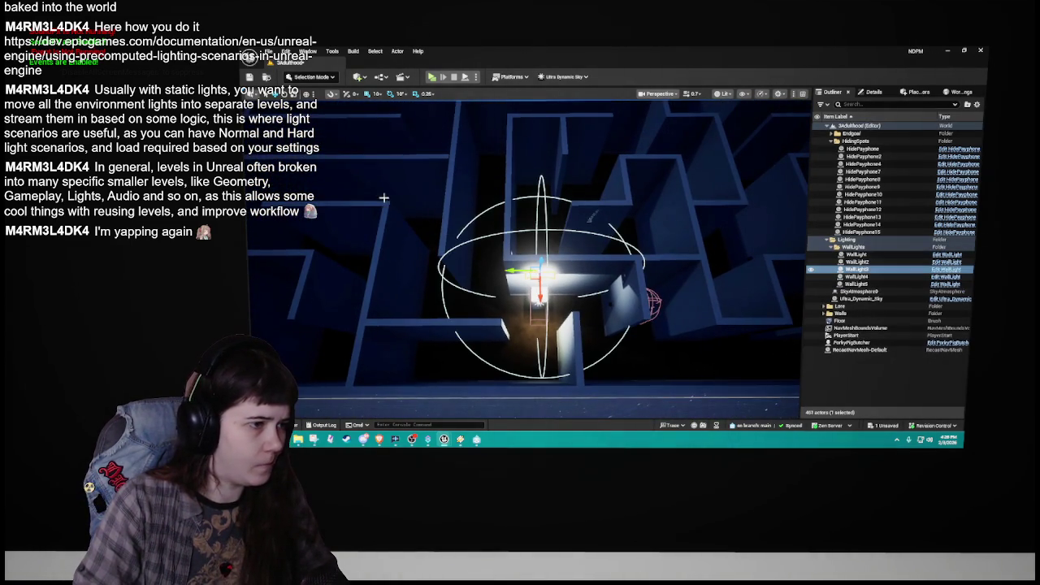
pyautogui.click(379, 94)
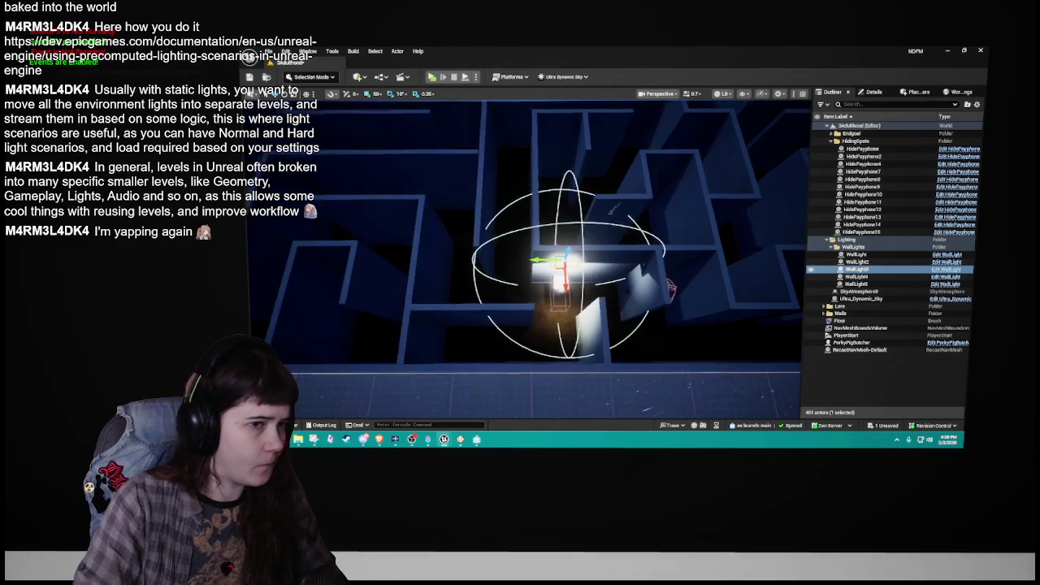
pyautogui.hotkey('ctrl', 'd')
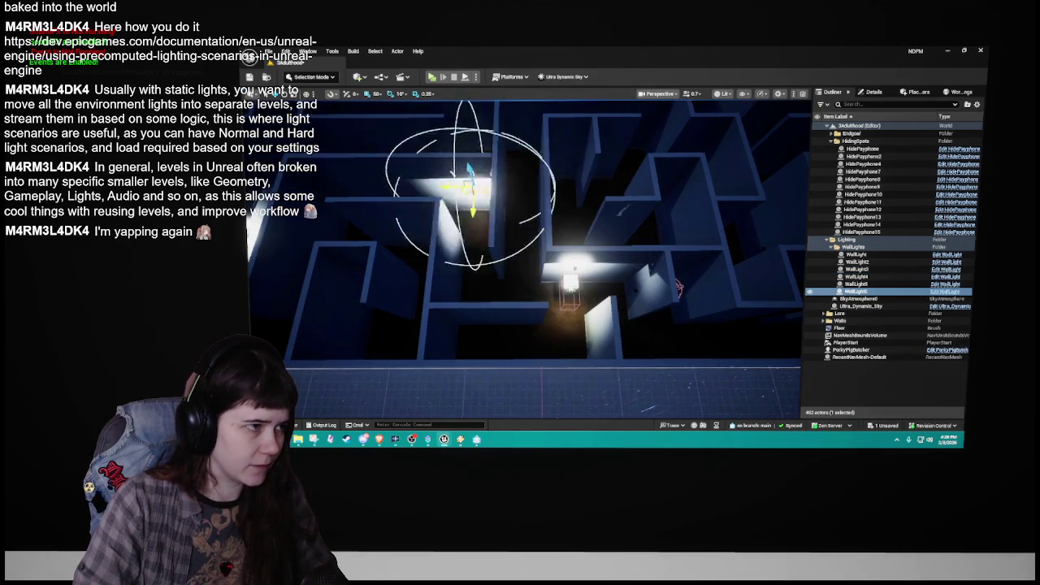
pyautogui.moveTo(428, 156)
pyautogui.mouseDown()
pyautogui.moveTo(495, 174)
pyautogui.moveTo(544, 348)
pyautogui.moveTo(615, 419)
pyautogui.moveTo(727, 391)
pyautogui.moveTo(602, 287)
pyautogui.mouseUp()
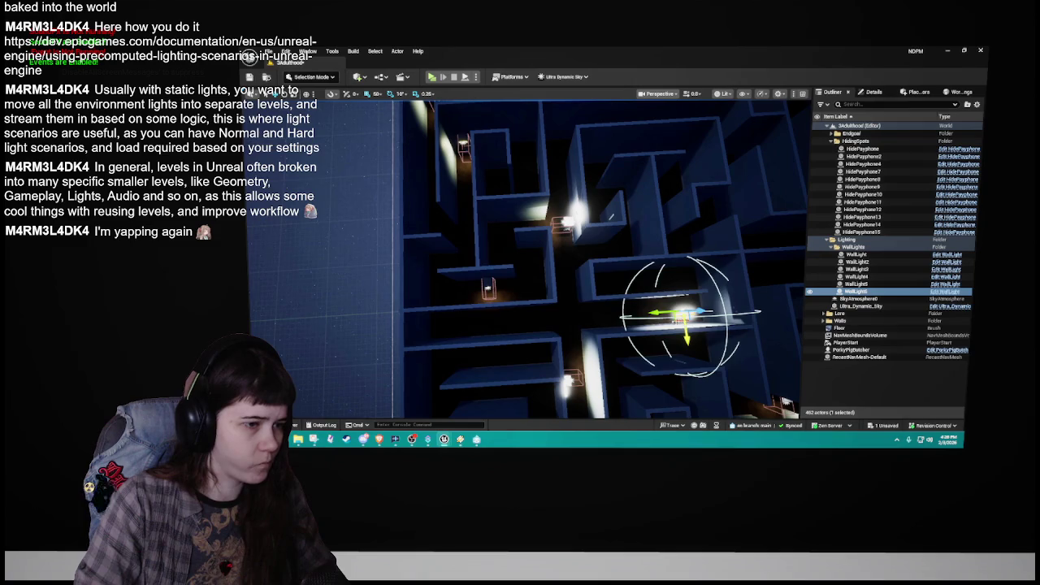
pyautogui.moveTo(683, 315); pyautogui.dragTo(533, 305)
# Step: Duplicate the wall light once more to create WallLight7
pyautogui.scroll(-10, 611, 216)
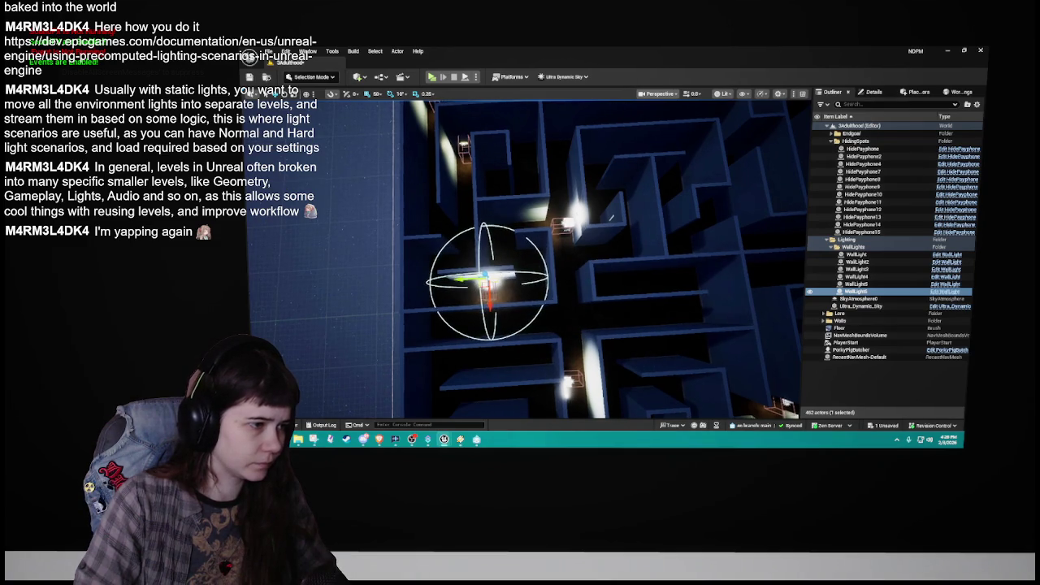
pyautogui.scroll(5, 536, 261)
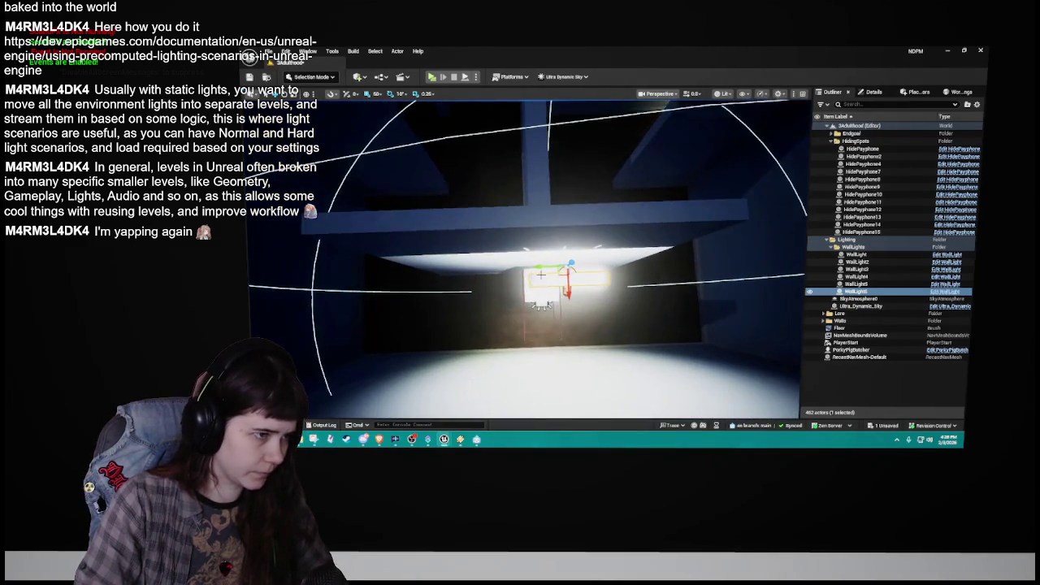
pyautogui.press('d')
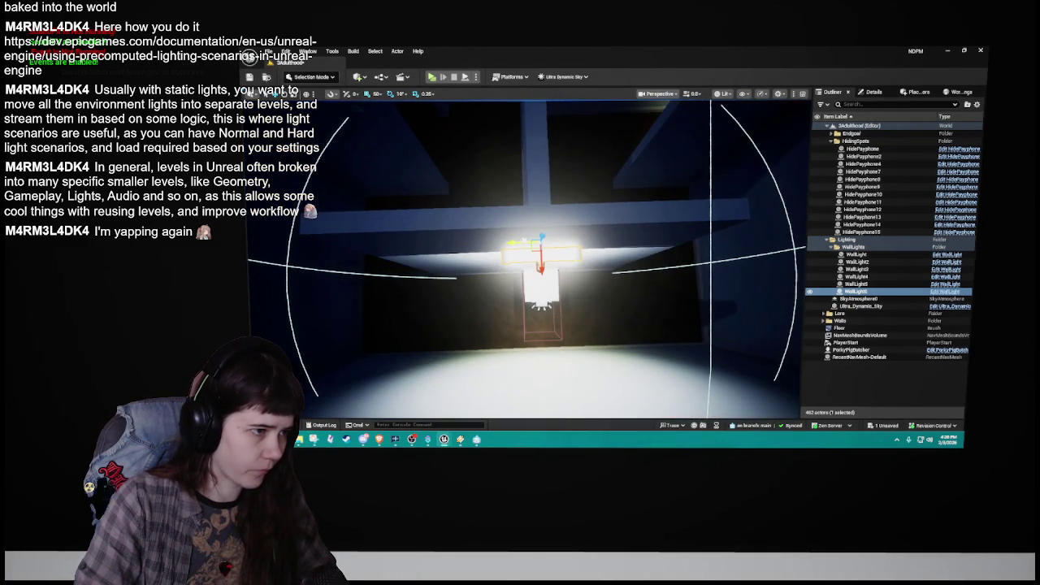
pyautogui.scroll(-10, 579, 287)
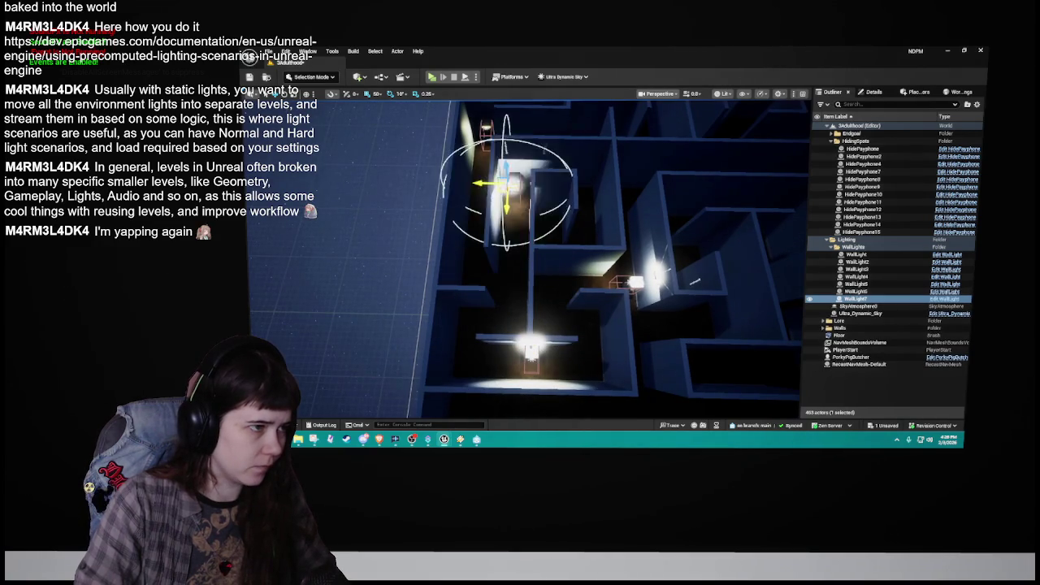
# Step: Frame WallLight7 and nudge it slightly left using 10-unit grid snapping
pyautogui.press('f')
pyautogui.moveTo(539, 182)
pyautogui.mouseDown()
pyautogui.moveTo(579, 273)
pyautogui.moveTo(546, 189)
pyautogui.mouseUp()
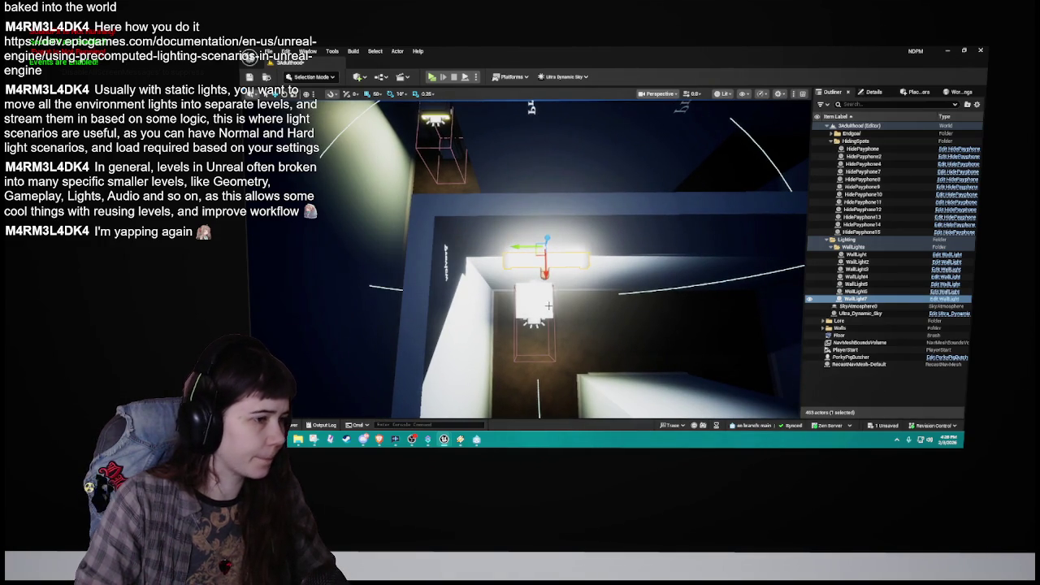
pyautogui.click(381, 95)
pyautogui.click(396, 133)
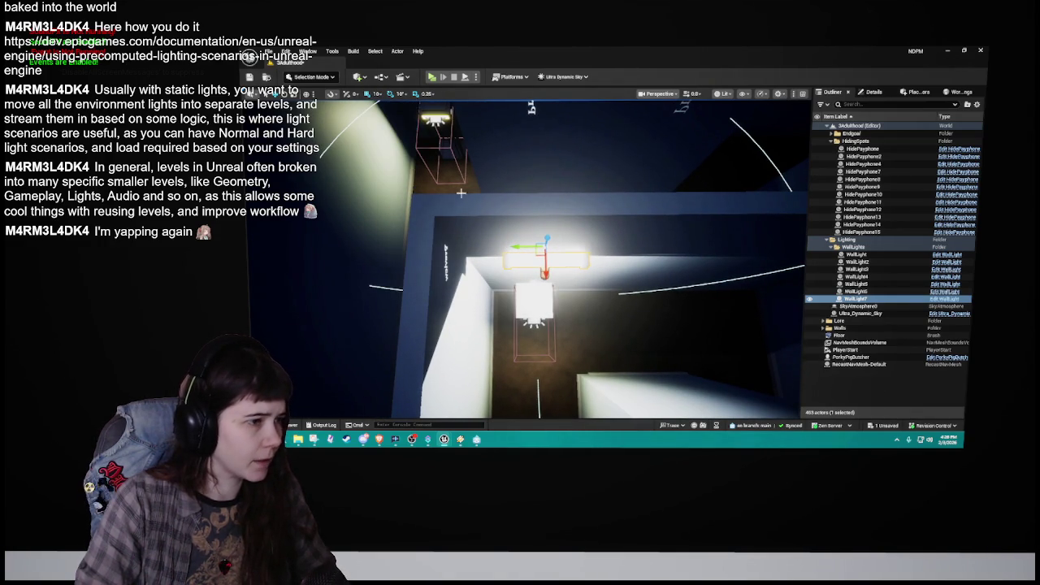
pyautogui.moveTo(520, 247); pyautogui.dragTo(508, 247)
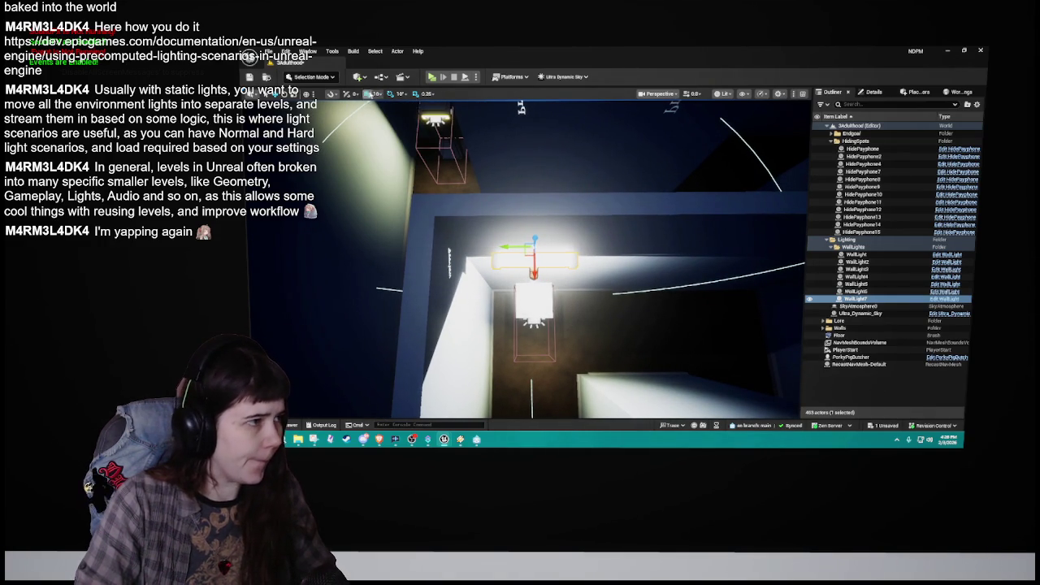
# Step: Return snapping to 50 and shift WallLight7 with HidePayphone9 slightly right
pyautogui.click(379, 95)
pyautogui.click(397, 140)
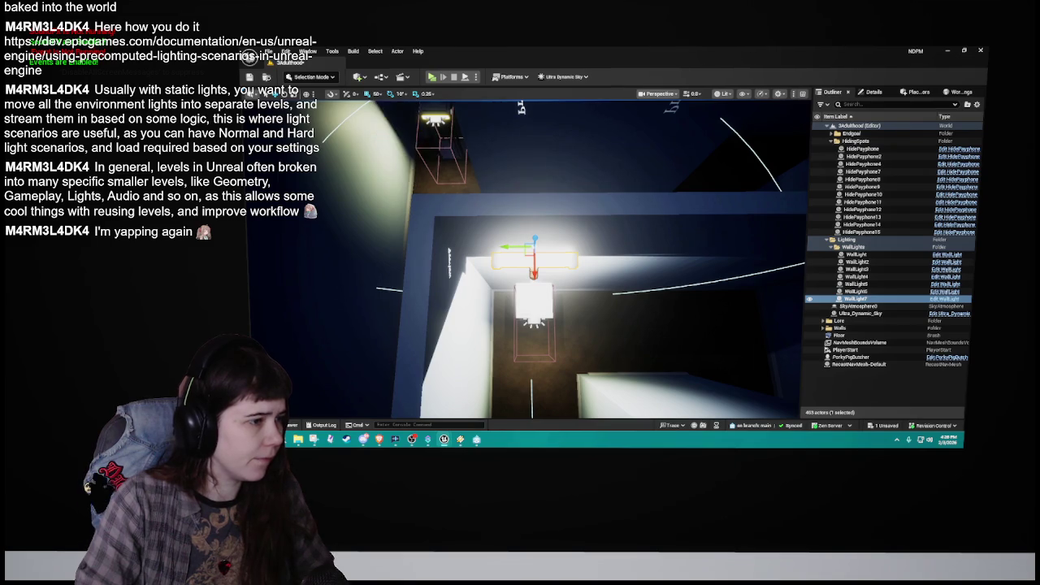
pyautogui.scroll(-3, 397, 139)
pyautogui.scroll(2, 557, 259)
pyautogui.scroll(3, 470, 159)
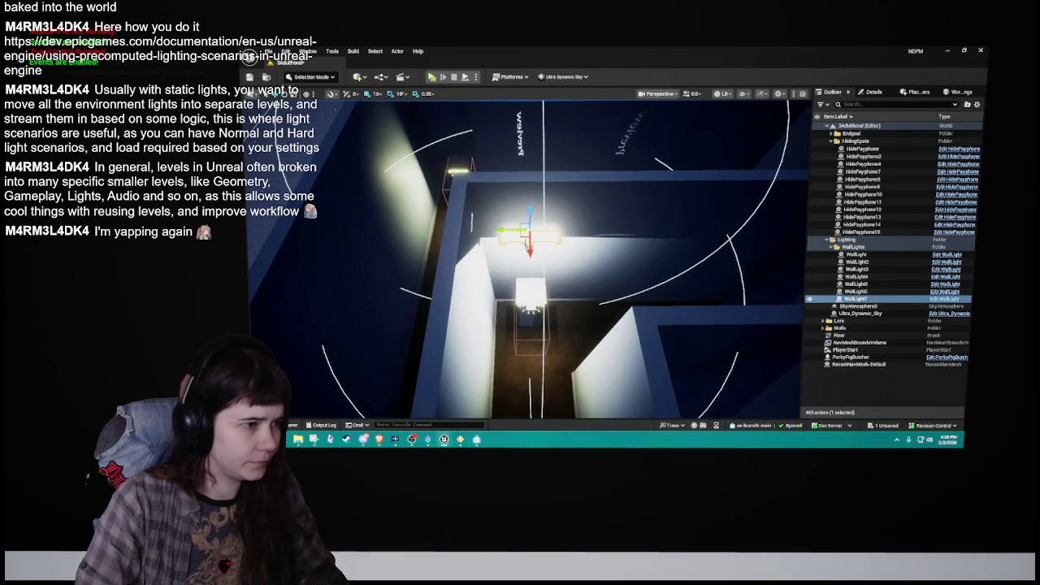
pyautogui.keyDown('ctrl'); pyautogui.click(528, 294); pyautogui.keyUp('ctrl')
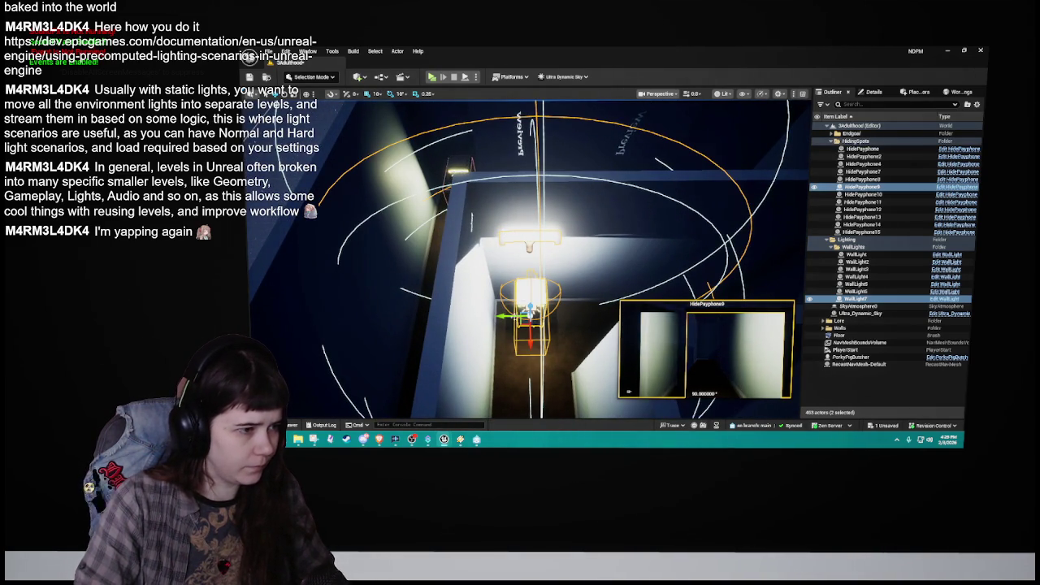
pyautogui.moveTo(528, 312); pyautogui.dragTo(537, 314)
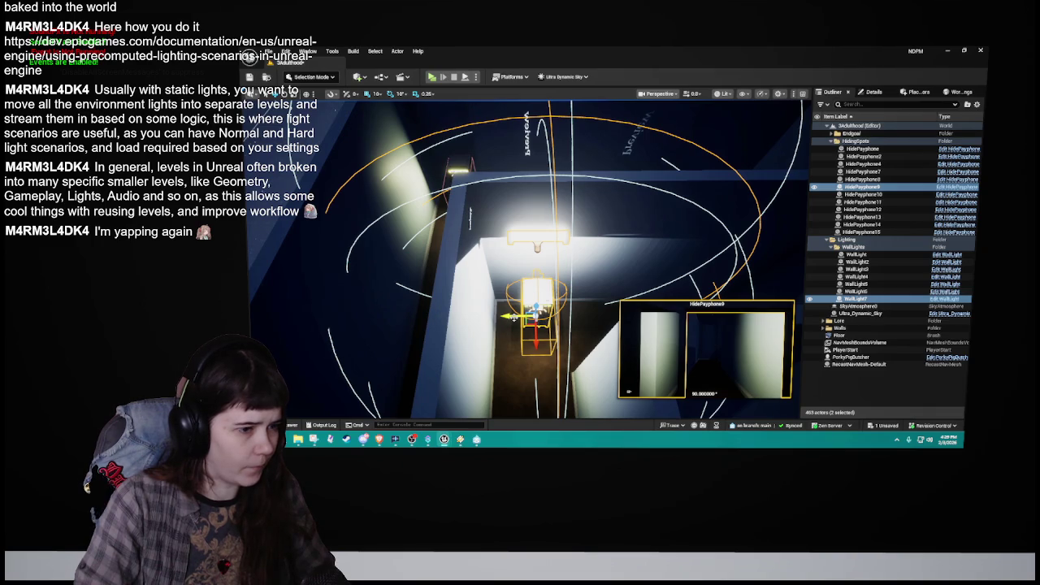
pyautogui.click(530, 234)
pyautogui.press('f')
# Step: Save the map, then duplicate the wall light as WallLight8 with 50-unit snapping
pyautogui.hotkey('ctrl', 's')
pyautogui.click(377, 94)
pyautogui.click(394, 143)
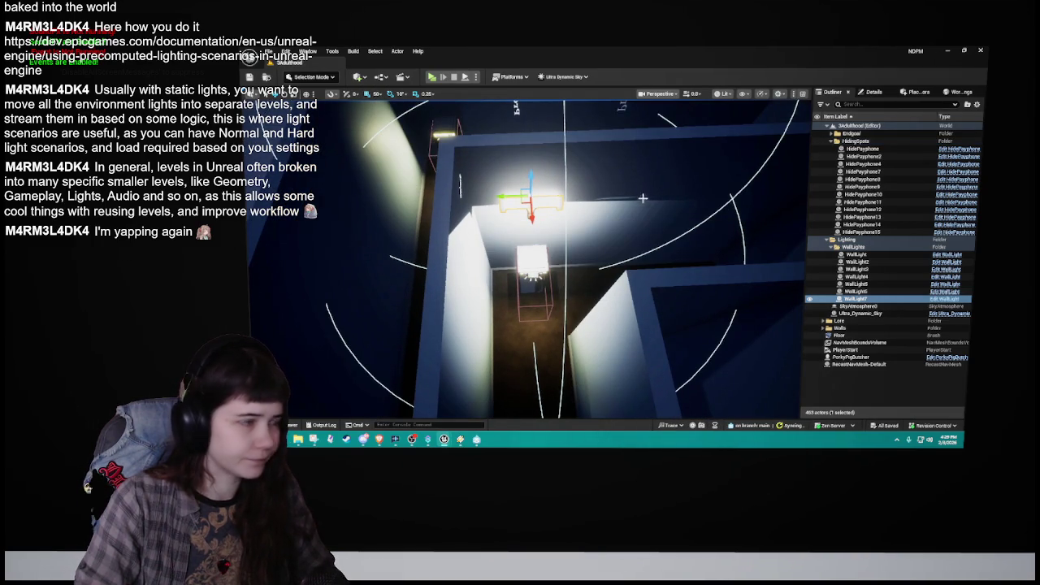
pyautogui.moveTo(649, 215)
pyautogui.mouseDown()
pyautogui.moveTo(567, 286)
pyautogui.moveTo(656, 259)
pyautogui.mouseUp()
pyautogui.hotkey('ctrl', 'd')
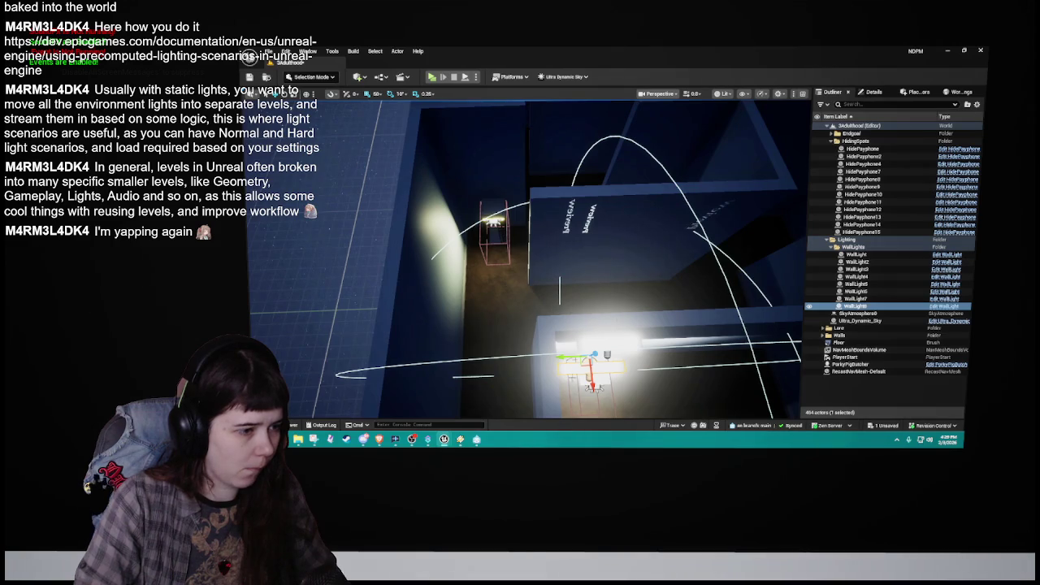
pyautogui.moveTo(559, 288)
pyautogui.mouseDown()
pyautogui.moveTo(592, 186)
pyautogui.moveTo(560, 208)
pyautogui.moveTo(581, 288)
pyautogui.moveTo(638, 333)
pyautogui.moveTo(549, 265)
pyautogui.mouseUp()
# Step: Duplicate the light as WallLight9, restore 50-unit snapping, and save the map
pyautogui.press('f')
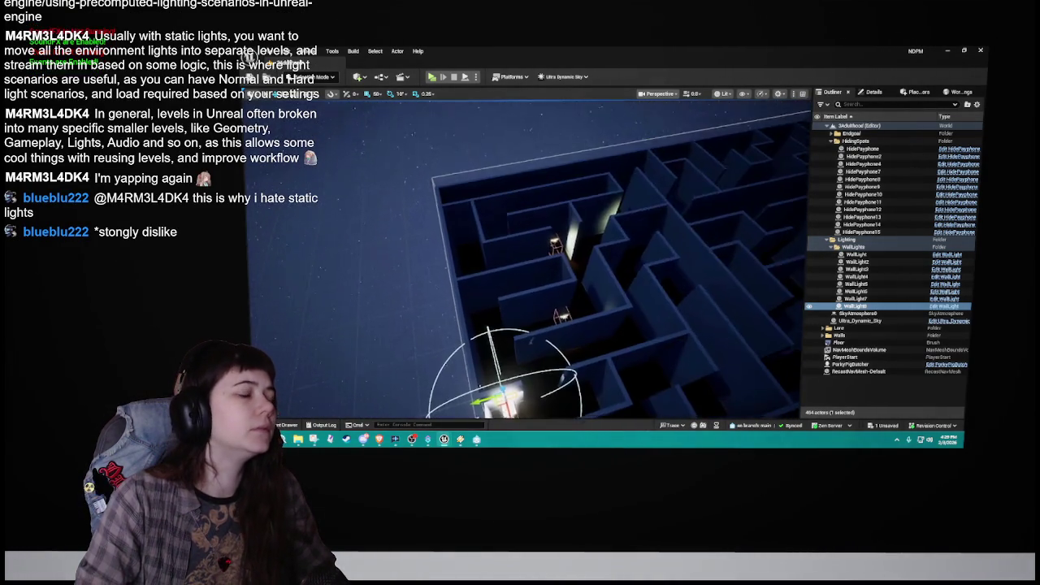
pyautogui.hotkey('ctrl', 'd')
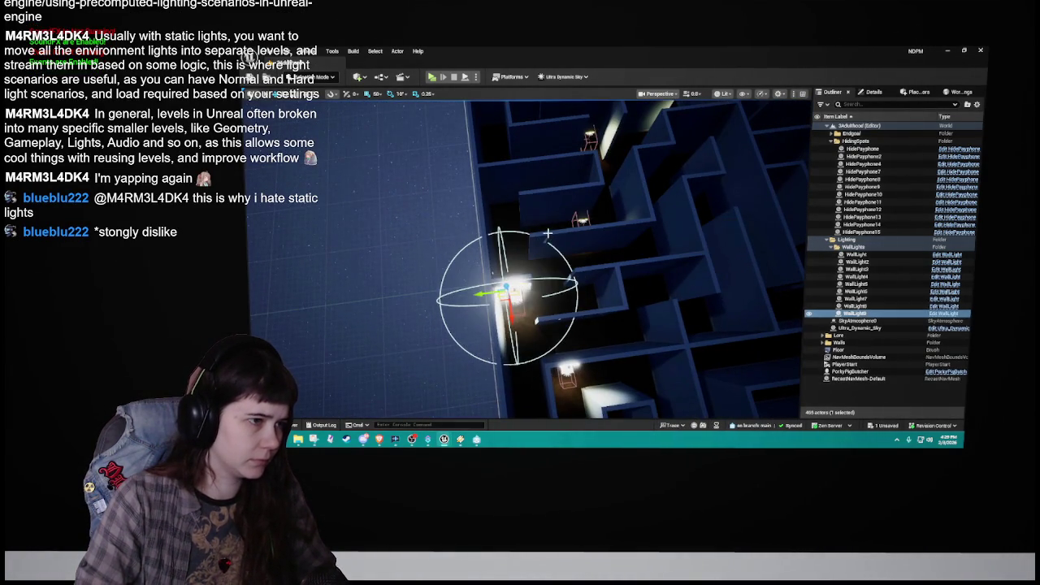
pyautogui.scroll(3, 545, 260)
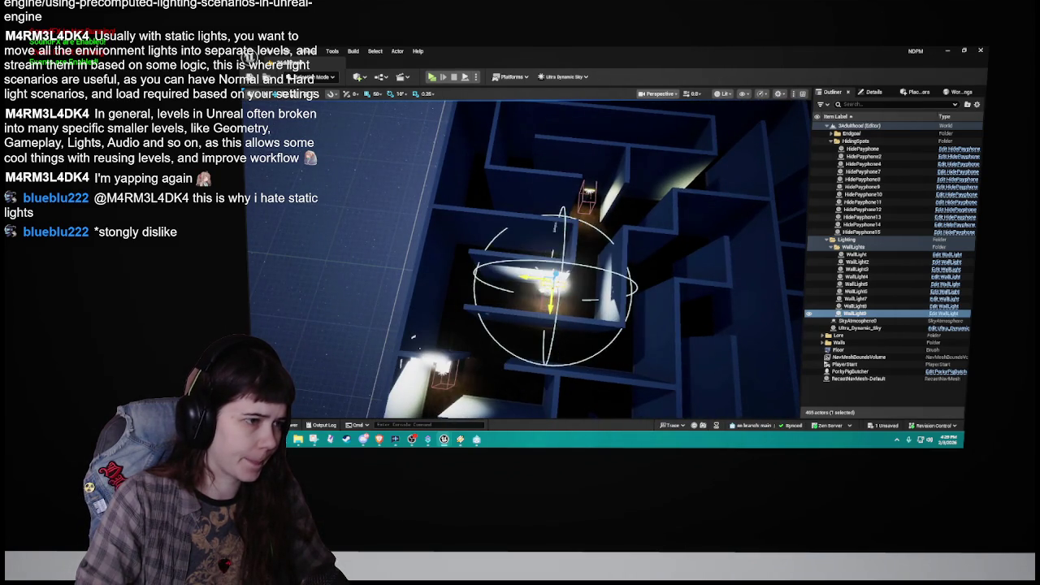
pyautogui.scroll(5, 528, 260)
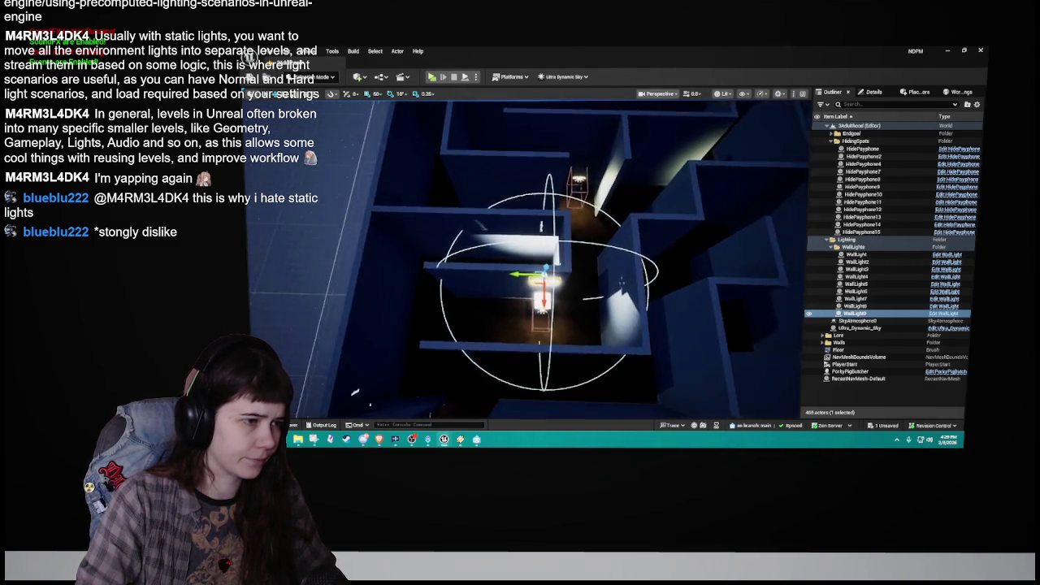
pyautogui.moveTo(399, 121); pyautogui.dragTo(399, 121)
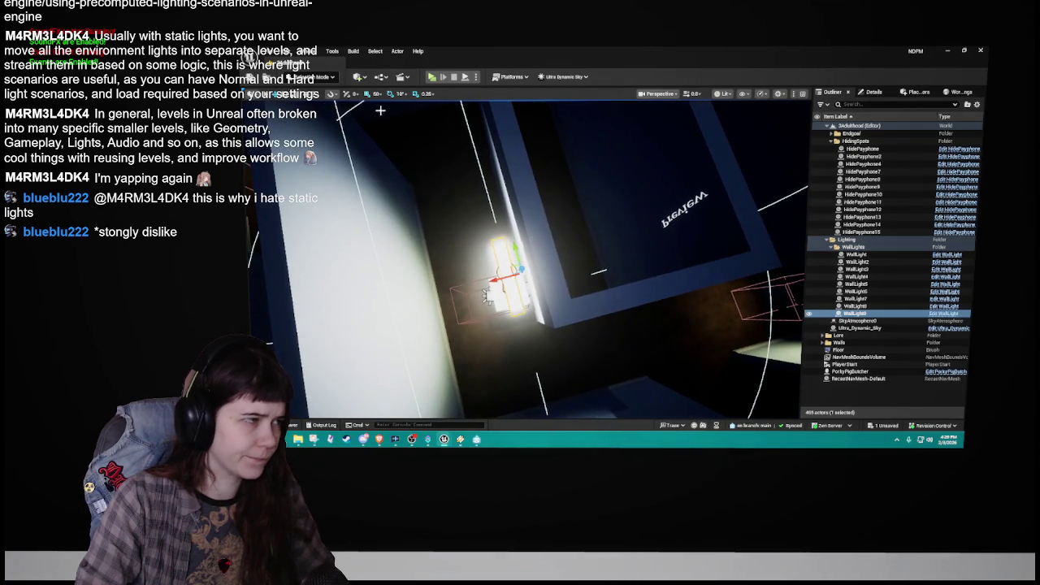
pyautogui.click(400, 95)
pyautogui.click(378, 94)
pyautogui.click(382, 125)
pyautogui.moveTo(490, 293); pyautogui.dragTo(486, 294)
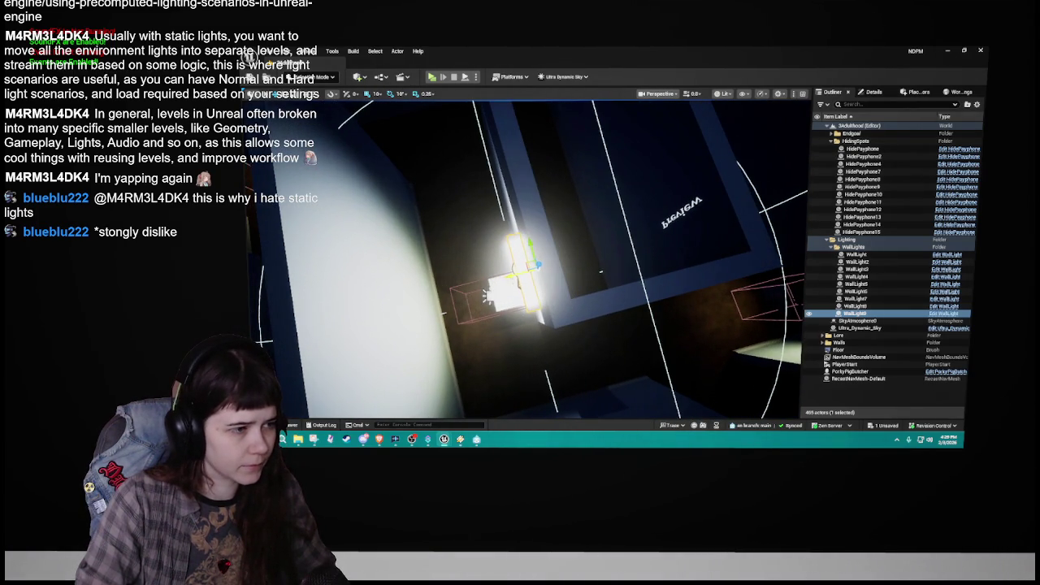
pyautogui.click(376, 94)
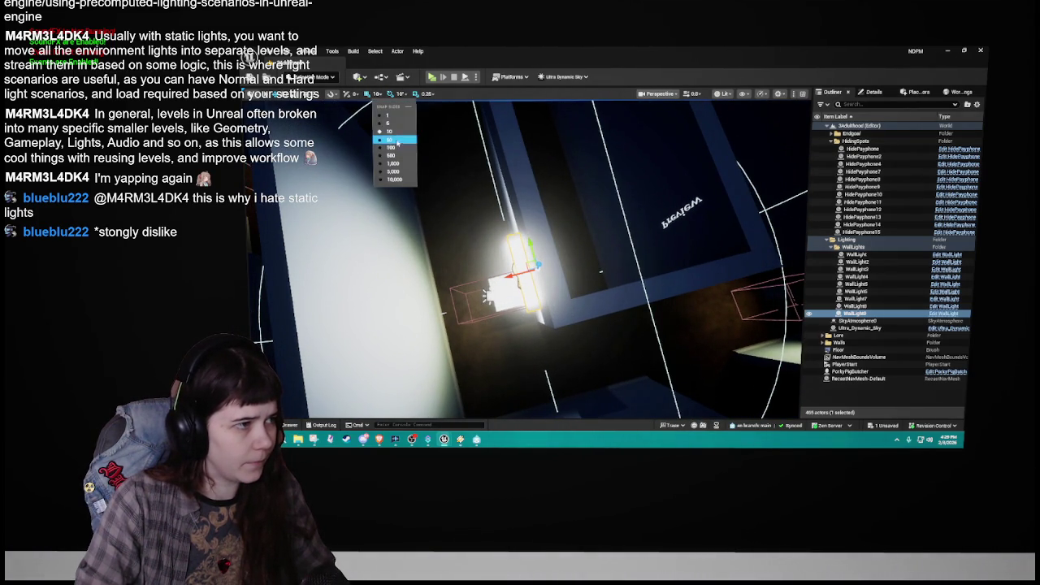
pyautogui.click(397, 142)
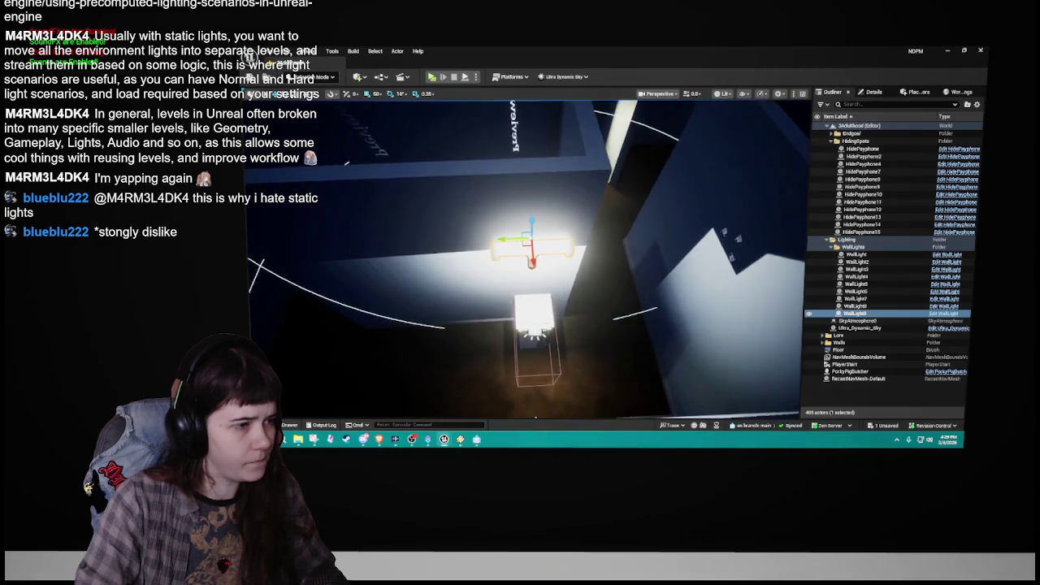
pyautogui.hotkey('ctrl', 's')
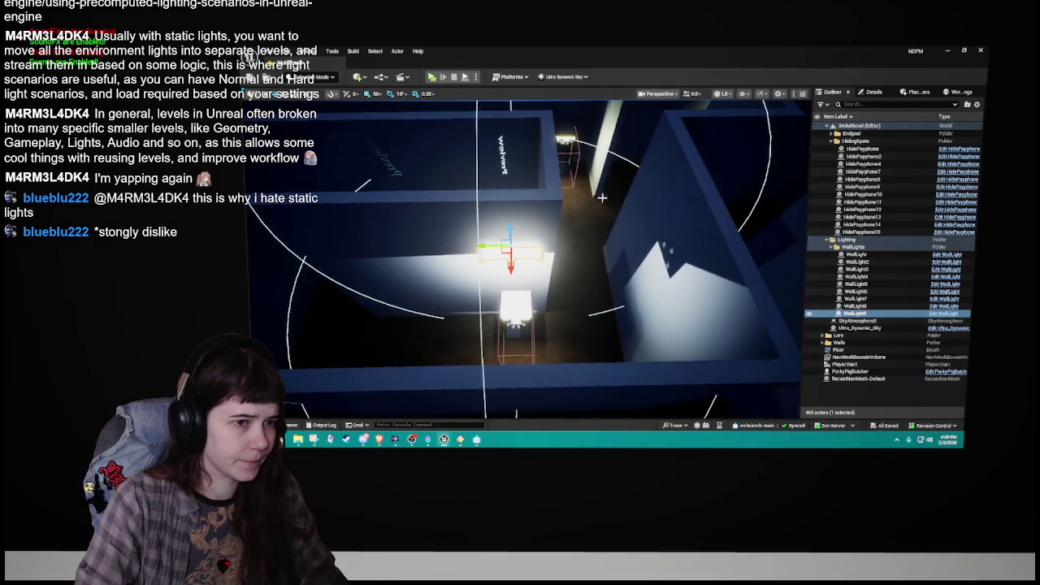
# Step: Create WallLight10 and move it up into the upper corridor
pyautogui.hotkey('ctrl', 'd')
pyautogui.moveTo(506, 333); pyautogui.dragTo(553, 199)
pyautogui.press('f')
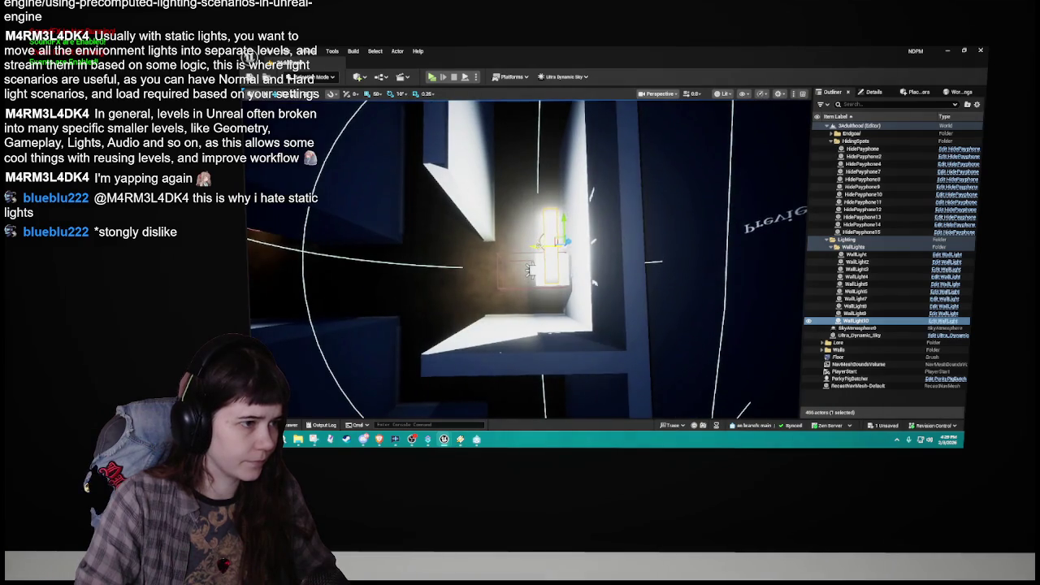
pyautogui.moveTo(565, 241); pyautogui.dragTo(532, 242)
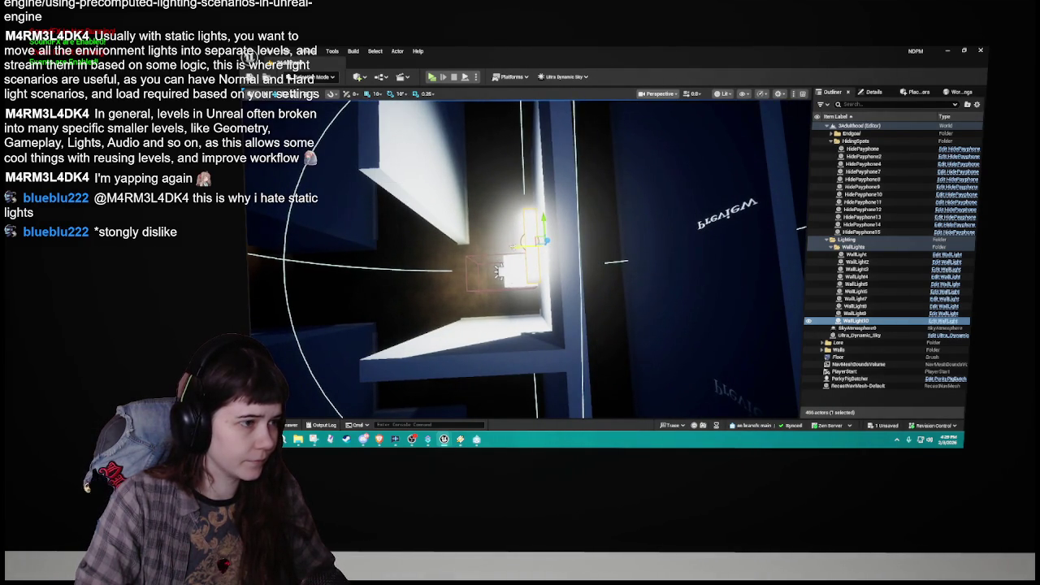
pyautogui.moveTo(533, 242); pyautogui.dragTo(436, 262)
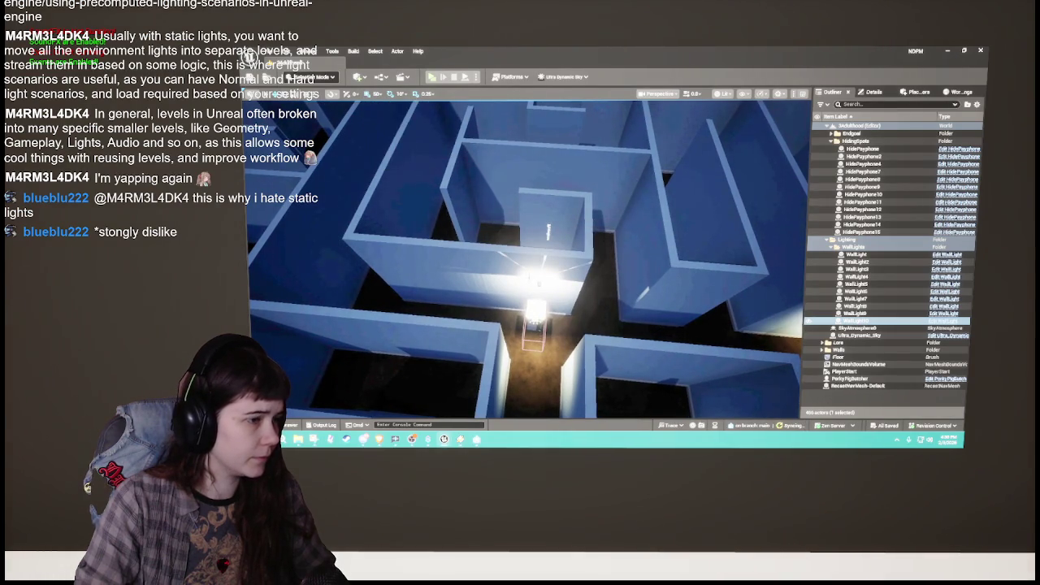
pyautogui.click(541, 281)
# Step: Duplicate the selected wall light and frame it with 10-unit grid snapping
pyautogui.hotkey('ctrl', 'd')
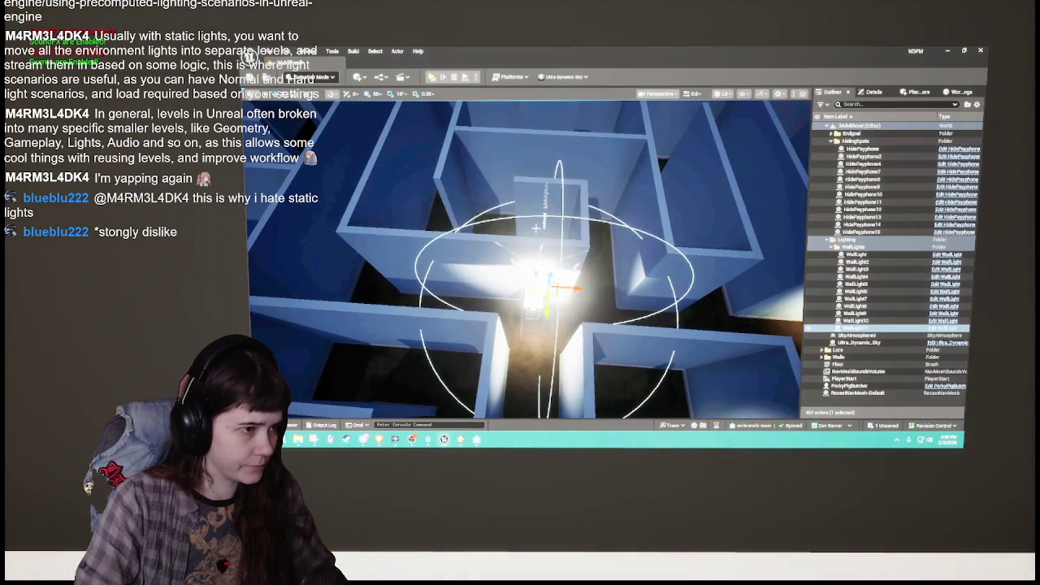
pyautogui.scroll(-5, 526, 258)
pyautogui.moveTo(593, 245); pyautogui.dragTo(592, 243)
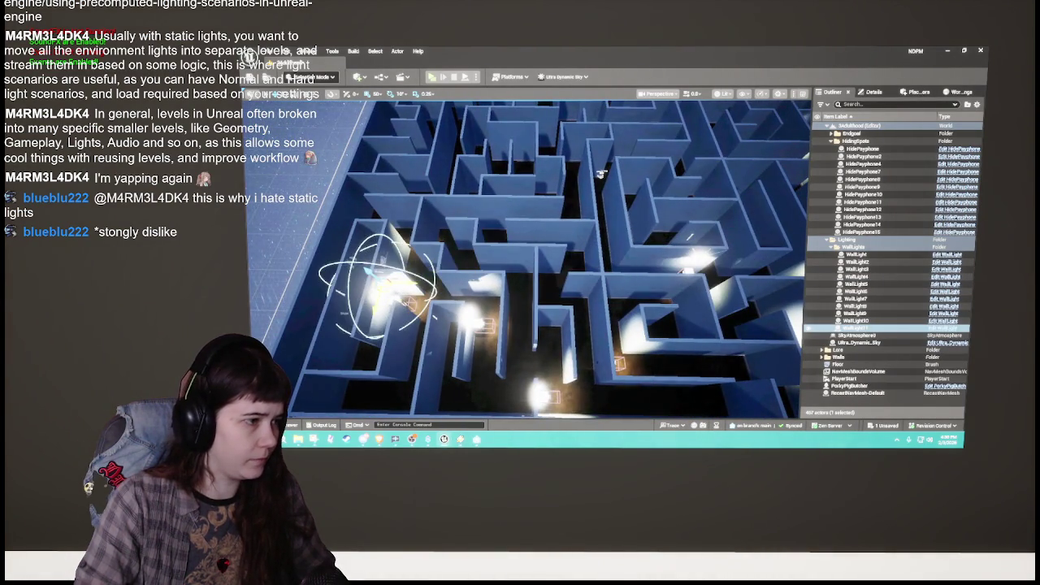
pyautogui.press('f')
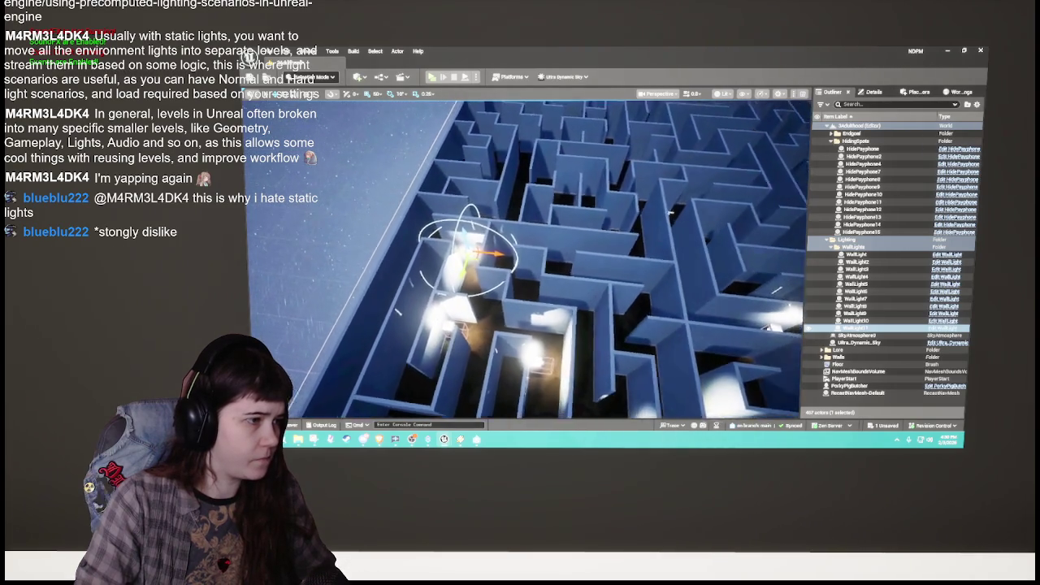
pyautogui.scroll(3, 527, 258)
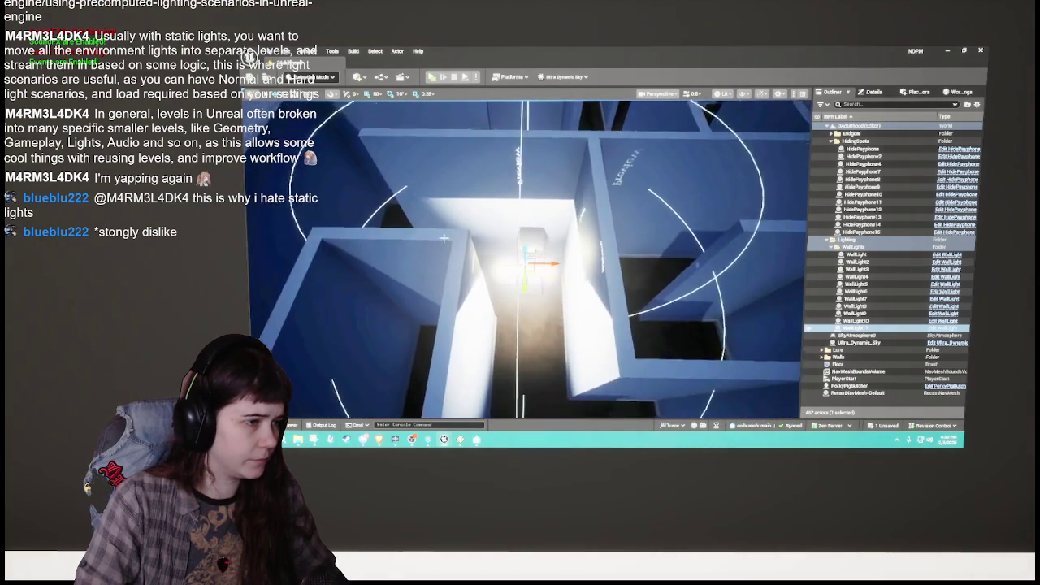
pyautogui.moveTo(527, 258); pyautogui.dragTo(526, 294)
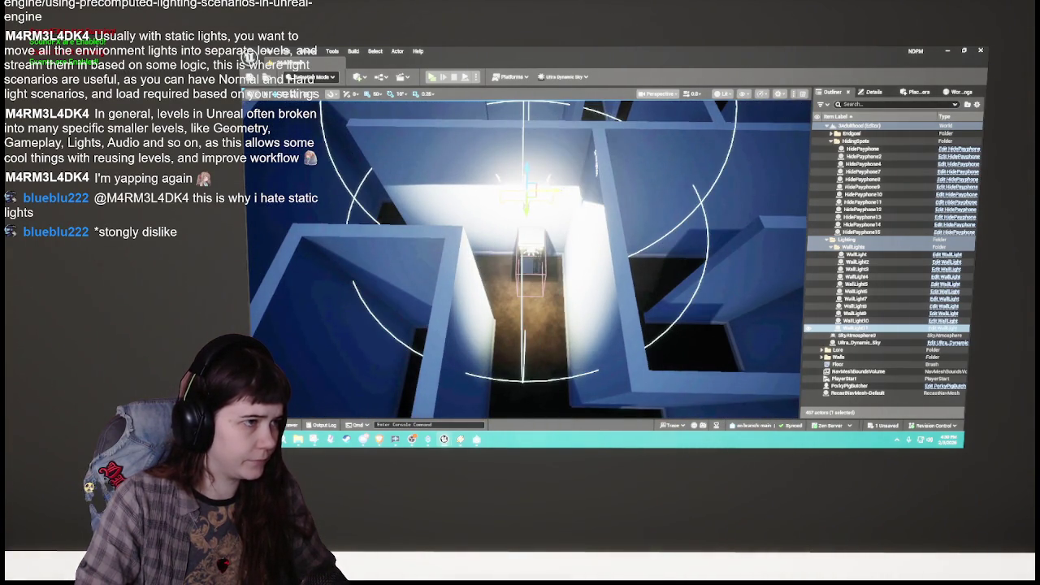
pyautogui.click(377, 96)
pyautogui.click(389, 131)
pyautogui.moveTo(504, 260)
pyautogui.mouseDown()
pyautogui.moveTo(464, 301)
pyautogui.moveTo(516, 276)
pyautogui.mouseUp()
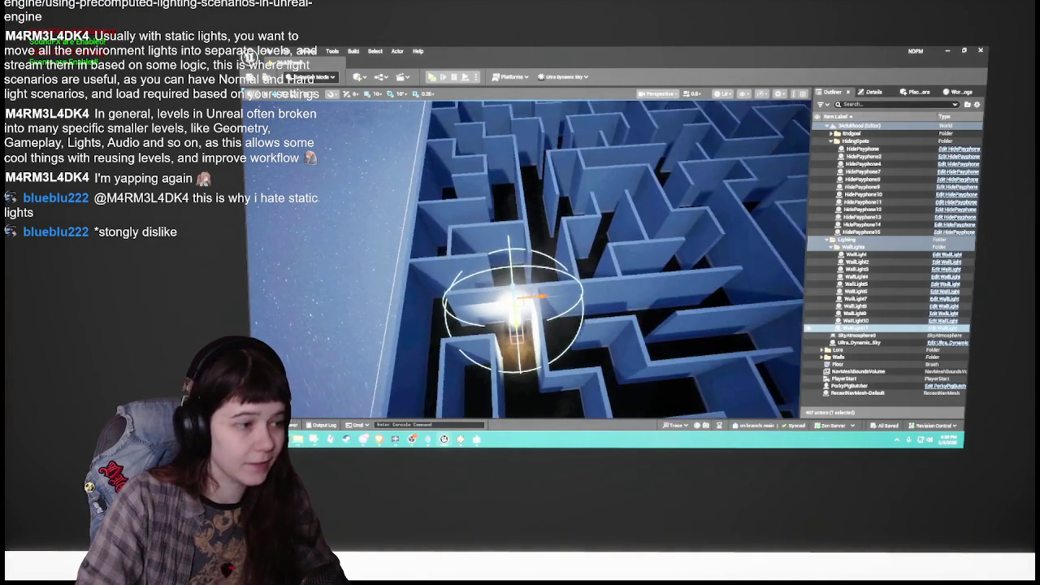
pyautogui.moveTo(520, 260)
pyautogui.mouseDown()
pyautogui.moveTo(577, 283)
pyautogui.moveTo(388, 248)
pyautogui.moveTo(436, 249)
pyautogui.mouseUp()
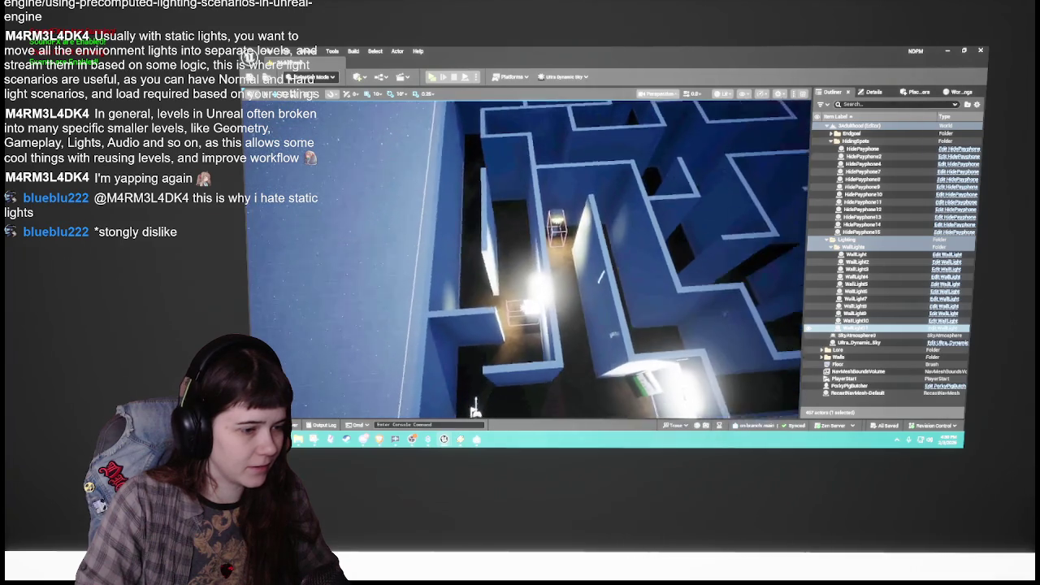
# Step: Remove the accidental duplicate of WallLight2, then select WallLight11
pyautogui.click(856, 262)
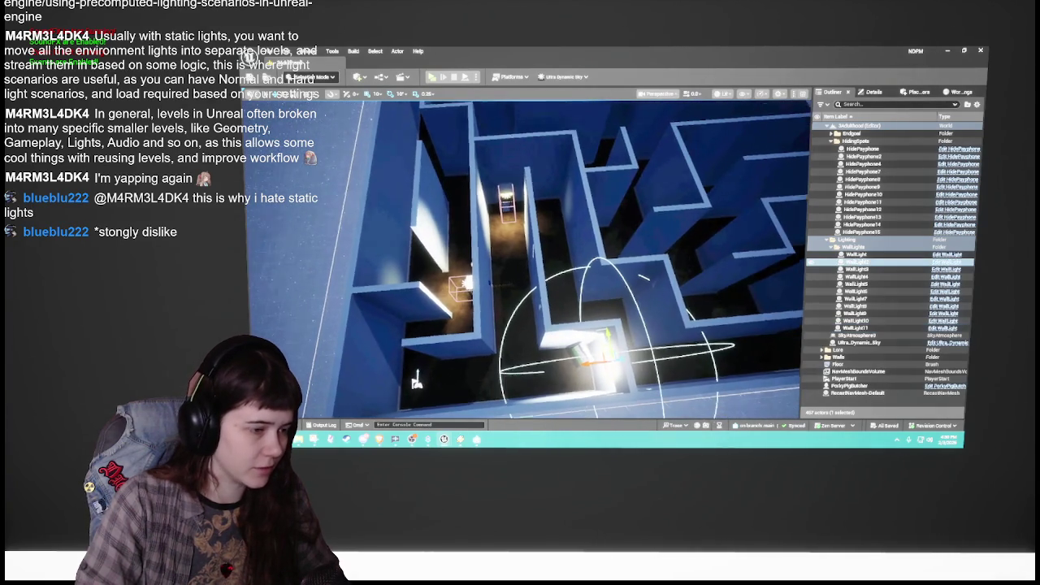
pyautogui.hotkey('ctrl', 'd')
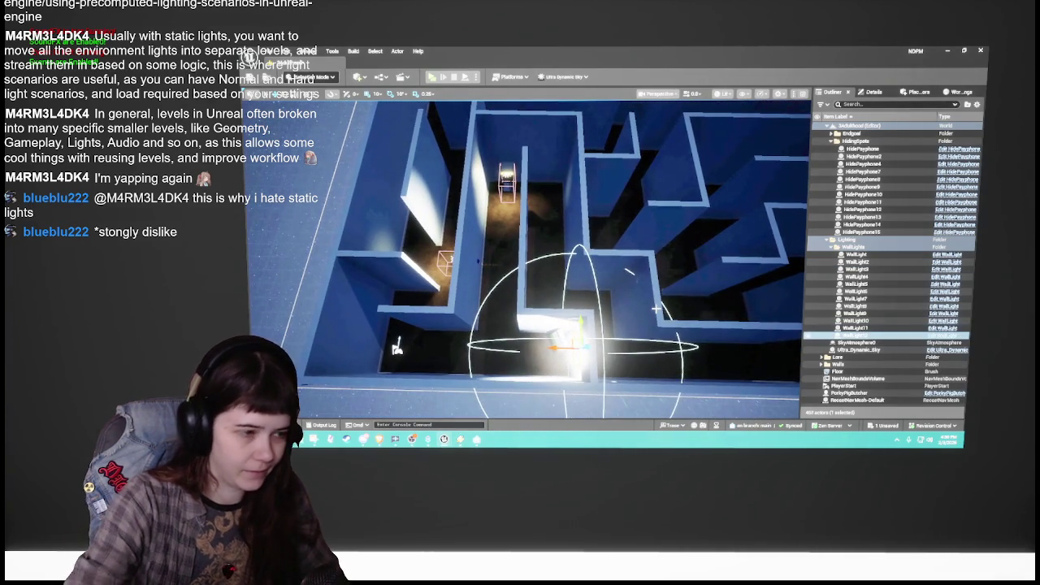
pyautogui.press('Delete')
pyautogui.click(856, 327)
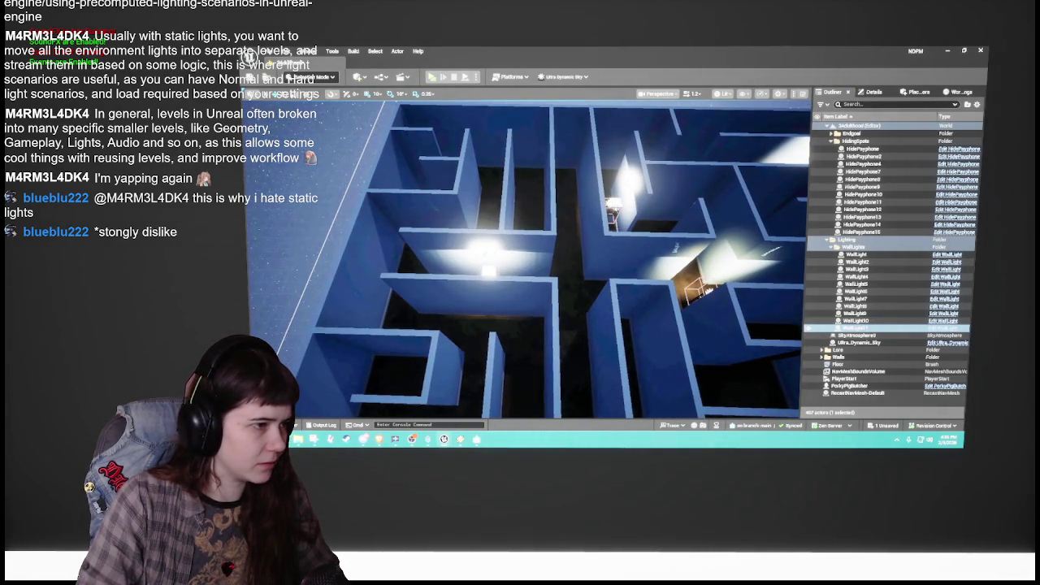
# Step: Duplicate a wall light as WallLight12 with 50-unit snapping and rotate it about -170°
pyautogui.click(465, 208)
pyautogui.click(379, 93)
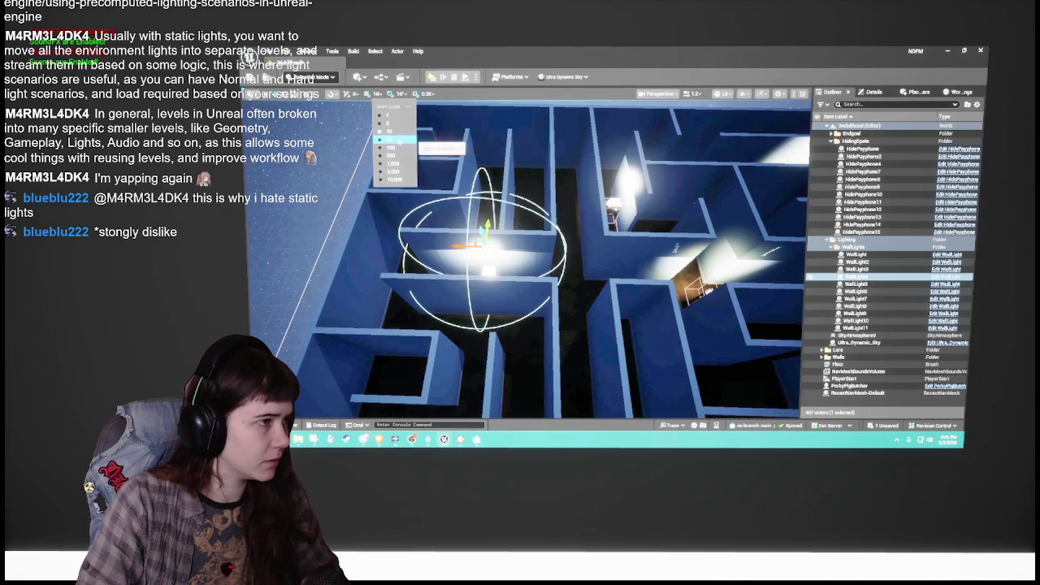
pyautogui.click(398, 139)
pyautogui.moveTo(569, 244); pyautogui.dragTo(661, 243)
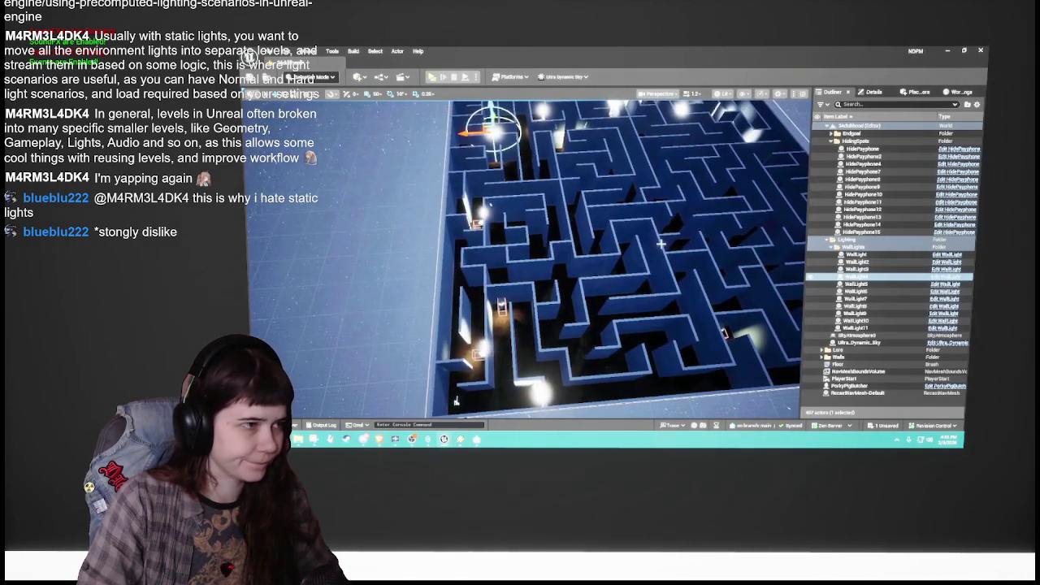
pyautogui.hotkey('ctrl', 'd')
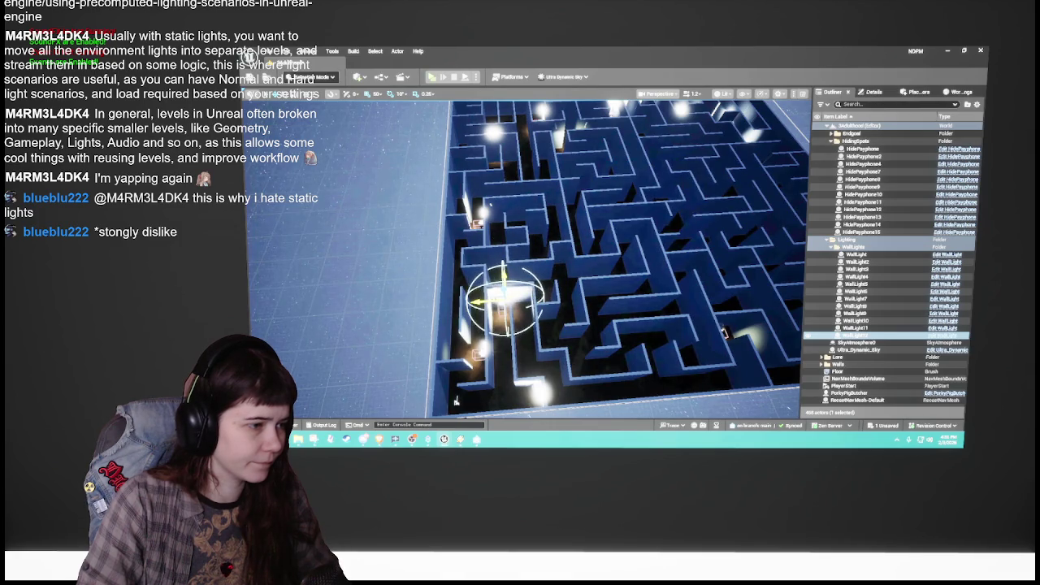
pyautogui.press('f')
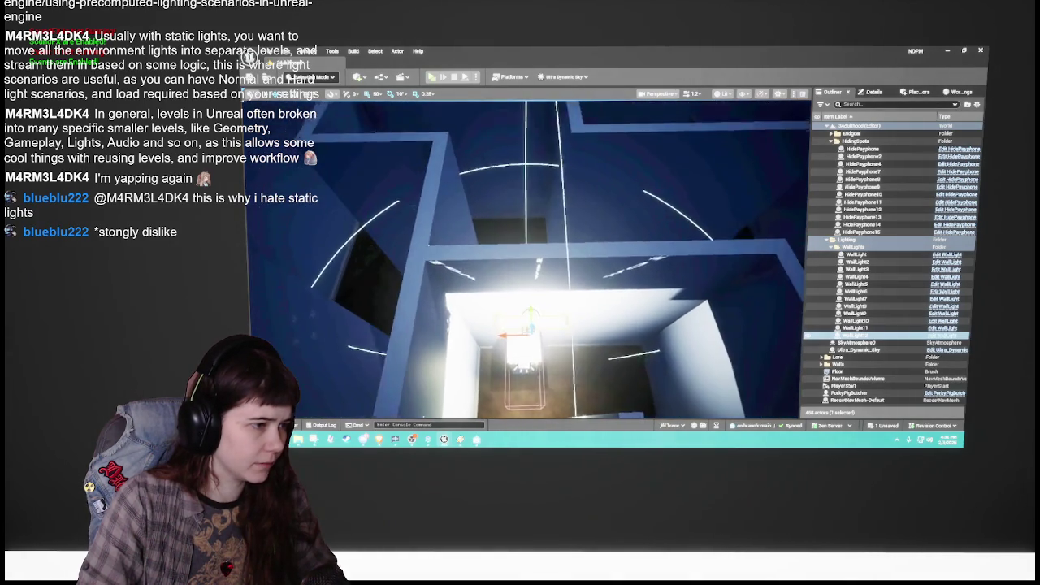
pyautogui.moveTo(573, 323)
pyautogui.mouseDown()
pyautogui.moveTo(582, 303)
pyautogui.moveTo(528, 260)
pyautogui.moveTo(520, 268)
pyautogui.moveTo(528, 281)
pyautogui.moveTo(558, 223)
pyautogui.mouseUp()
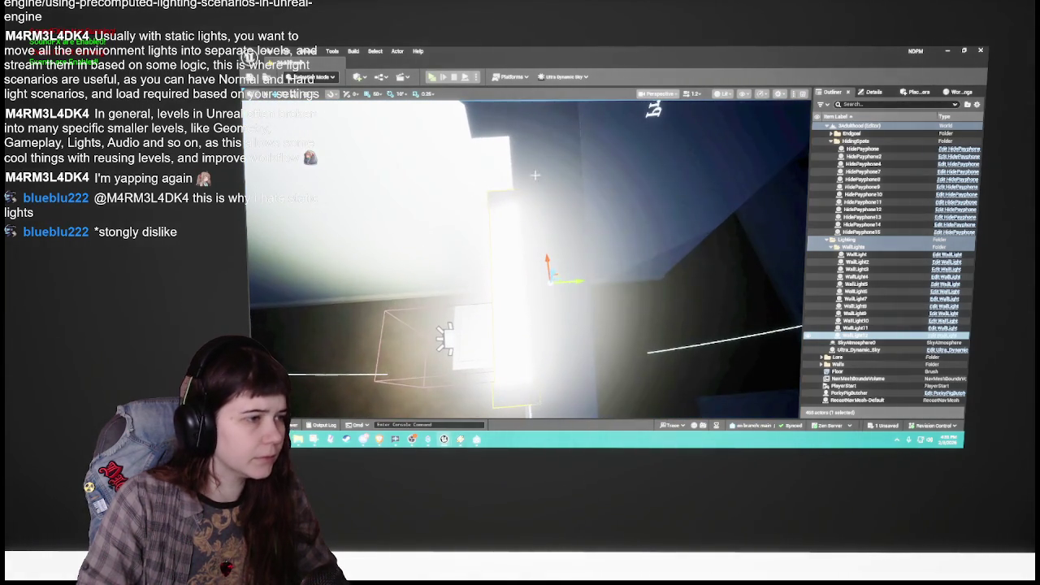
# Step: Nudge WallLight12 along the wall at snap 1, then shift it left over the booth at snap 10
pyautogui.click(377, 94)
pyautogui.click(416, 168)
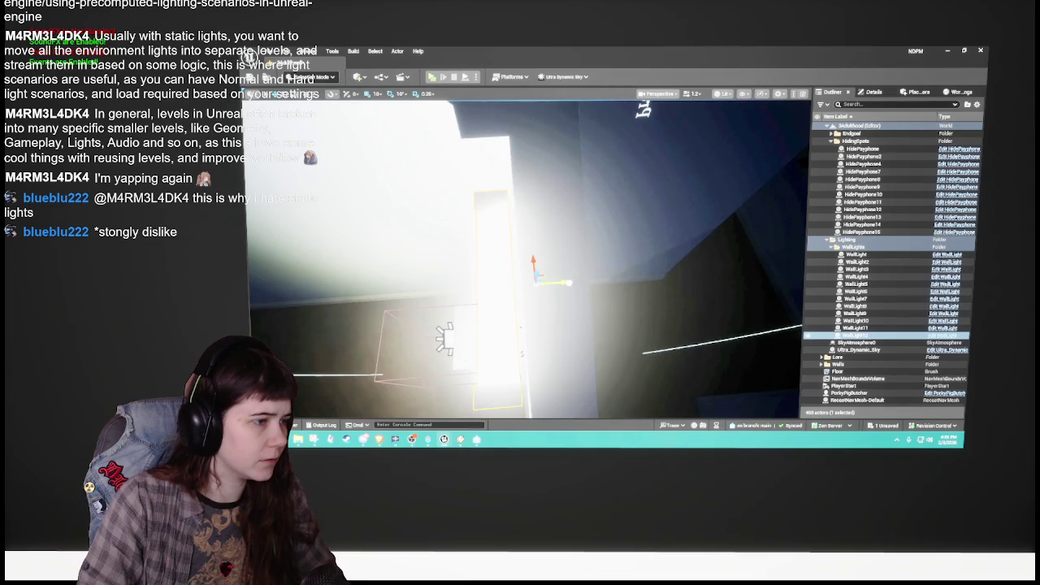
pyautogui.click(377, 95)
pyautogui.click(382, 107)
pyautogui.moveTo(585, 281); pyautogui.dragTo(577, 283)
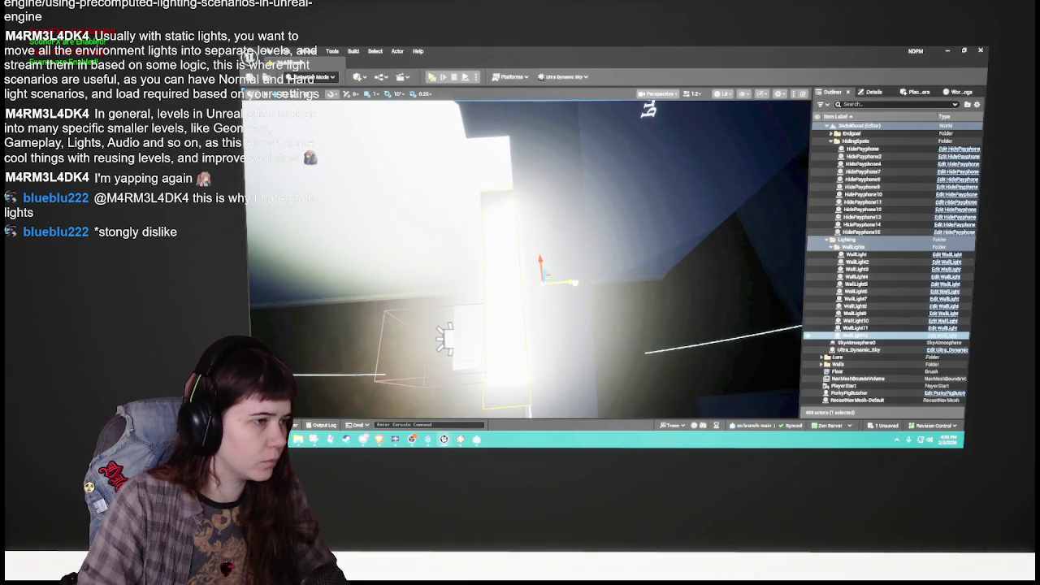
pyautogui.click(375, 95)
pyautogui.click(397, 130)
pyautogui.scroll(-5, 520, 260)
pyautogui.scroll(4, 458, 227)
pyautogui.moveTo(510, 259); pyautogui.dragTo(499, 259)
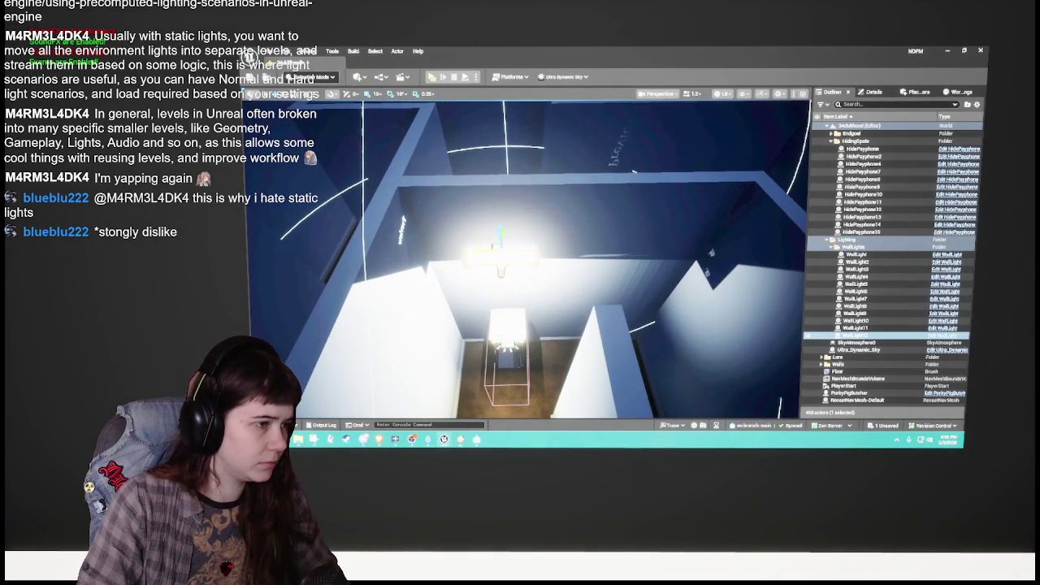
# Step: Save the level
pyautogui.scroll(-6, 393, 234)
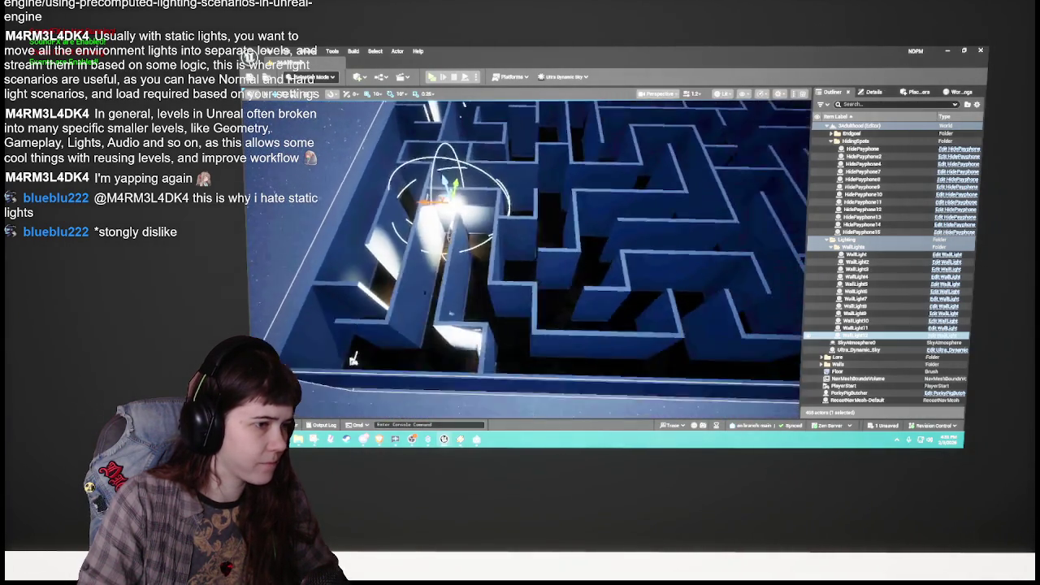
pyautogui.scroll(-3, 392, 230)
pyautogui.scroll(3, 393, 230)
pyautogui.hotkey('ctrl', 's')
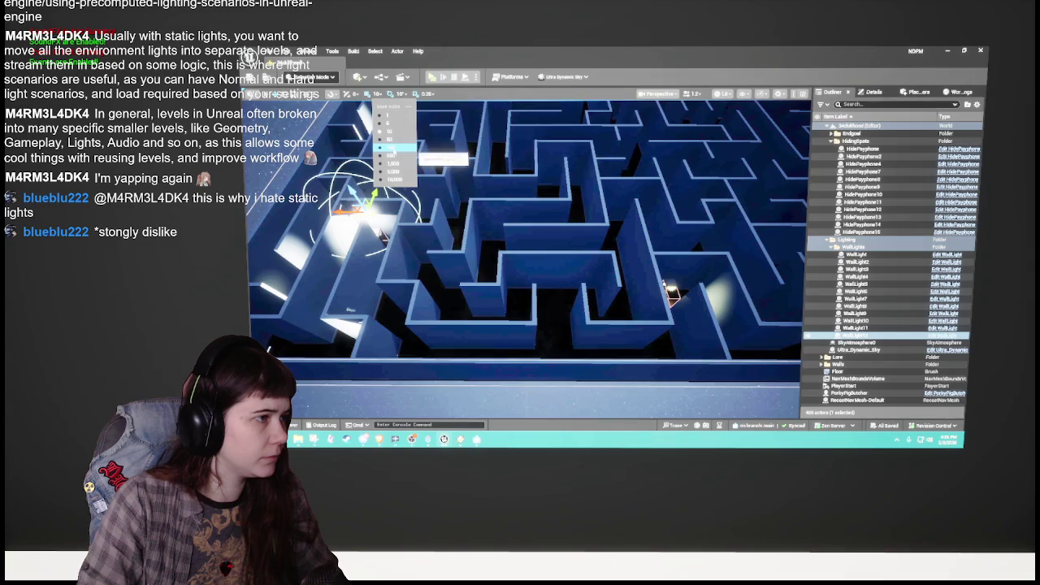
# Step: Duplicate the wall light as WallLight13 and frame it against the wall
pyautogui.scroll(2, 477, 192)
pyautogui.hotkey('ctrl', 'd')
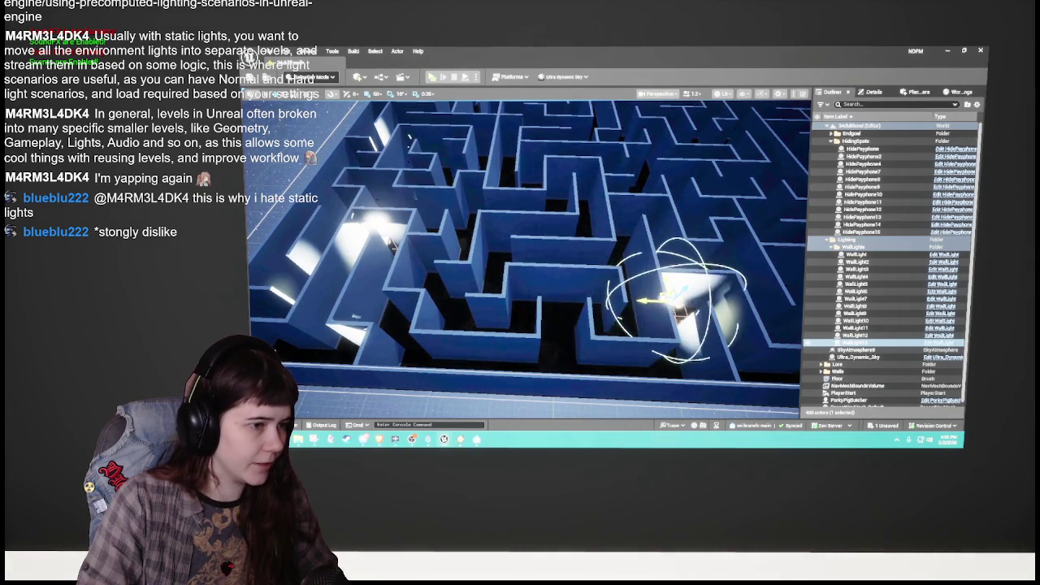
pyautogui.press('f')
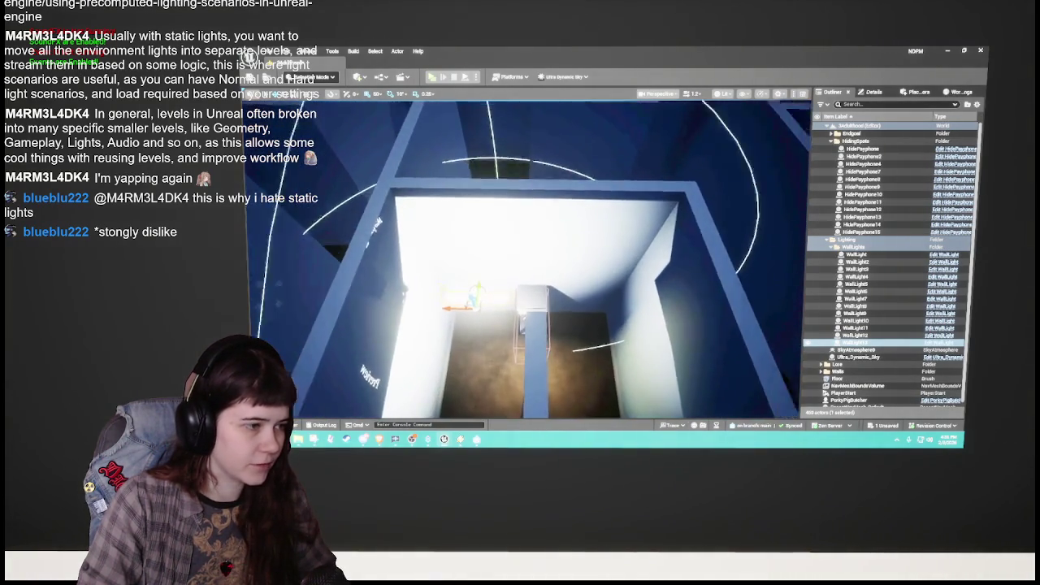
pyautogui.moveTo(520, 260)
pyautogui.mouseDown()
pyautogui.moveTo(569, 254)
pyautogui.moveTo(545, 258)
pyautogui.mouseUp()
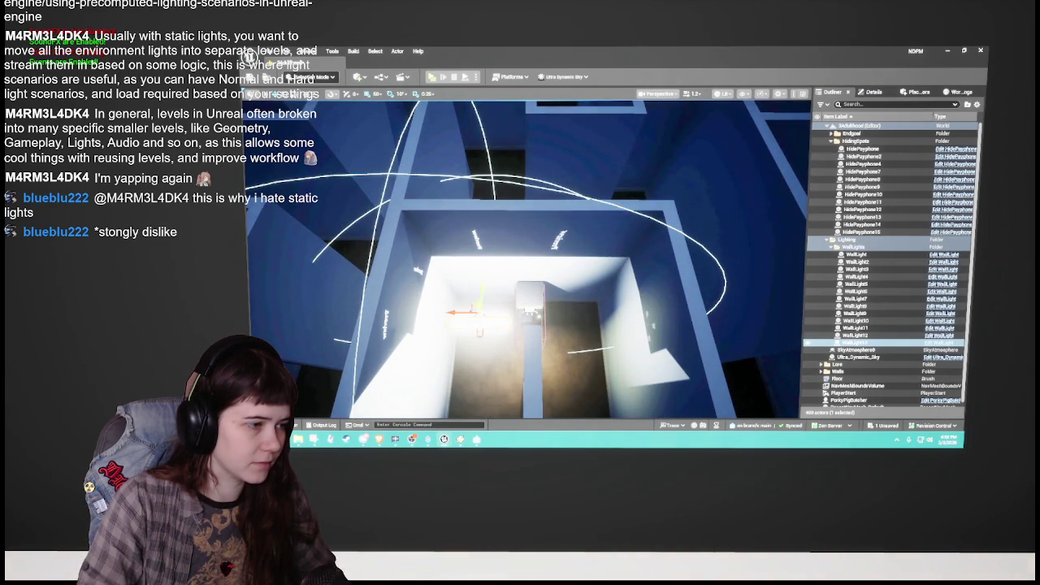
pyautogui.moveTo(520, 260); pyautogui.dragTo(593, 251)
pyautogui.press('f')
pyautogui.moveTo(524, 394)
pyautogui.mouseDown()
pyautogui.moveTo(419, 402)
pyautogui.moveTo(435, 370)
pyautogui.moveTo(439, 218)
pyautogui.mouseUp()
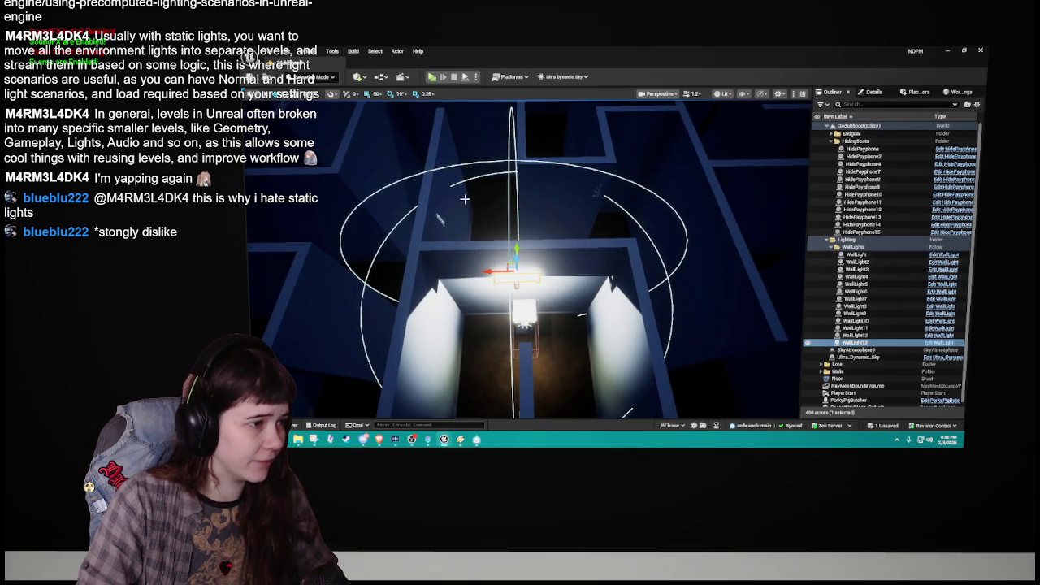
# Step: With 10-unit snapping, slide the light and HidePayphone15 slightly left
pyautogui.click(390, 132)
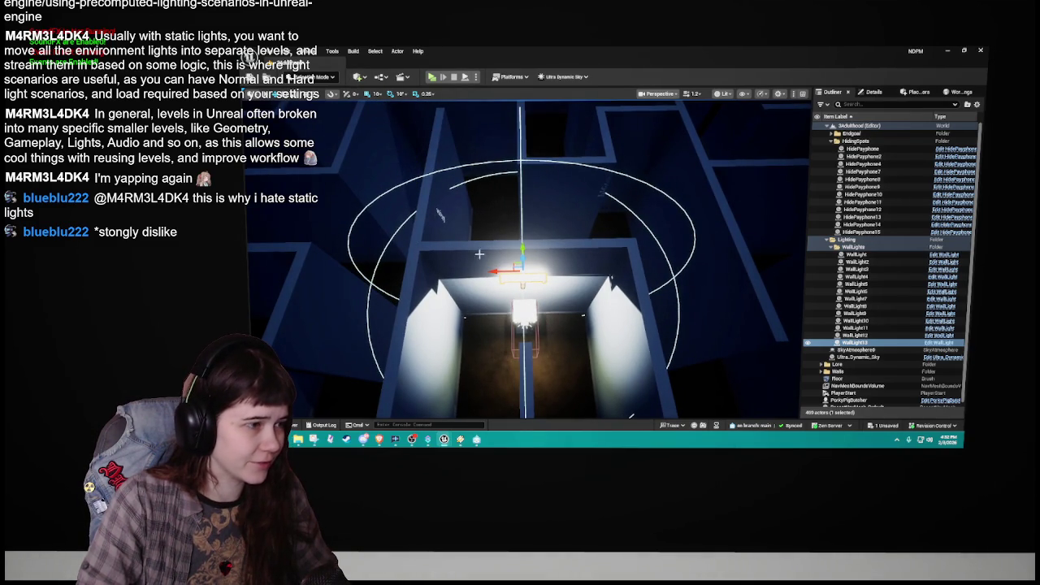
pyautogui.click(526, 321)
pyautogui.moveTo(526, 321)
pyautogui.mouseDown()
pyautogui.moveTo(512, 301)
pyautogui.moveTo(537, 309)
pyautogui.mouseUp()
pyautogui.moveTo(408, 242); pyautogui.dragTo(466, 236)
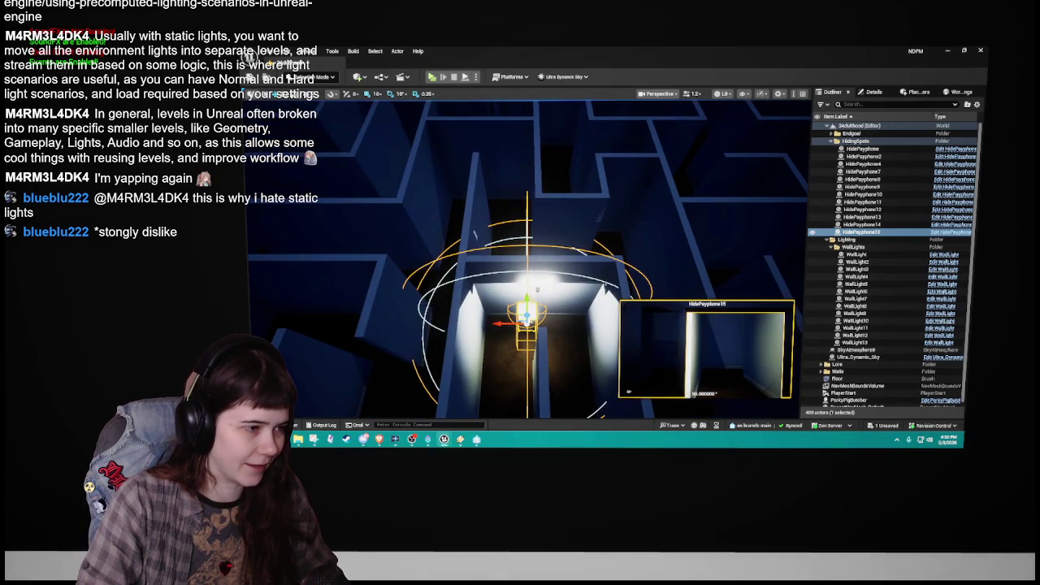
pyautogui.hotkey('ctrl', 'z')
pyautogui.hotkey('ctrl', 'z')
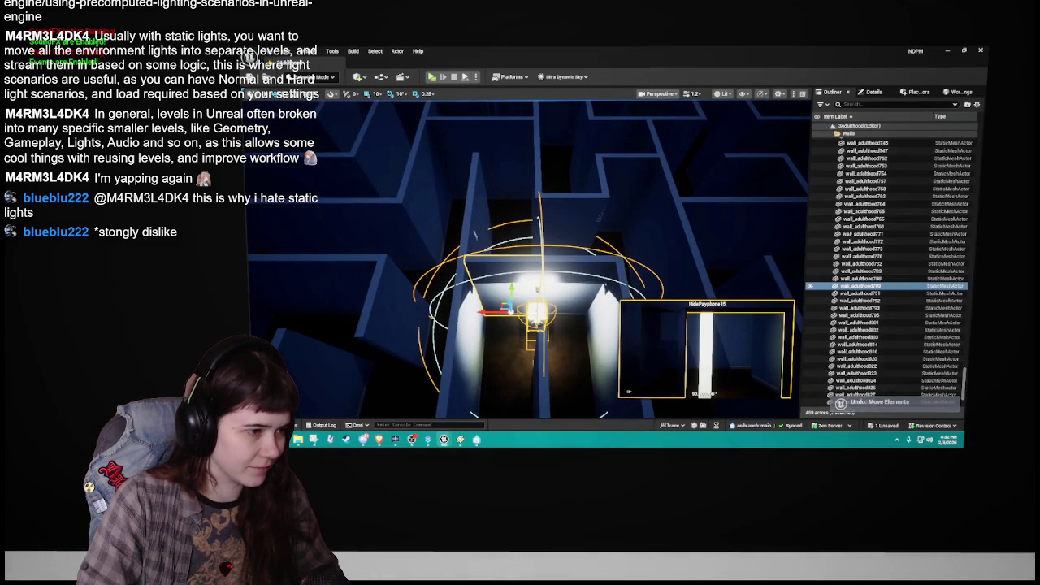
pyautogui.hotkey('ctrl', 'z')
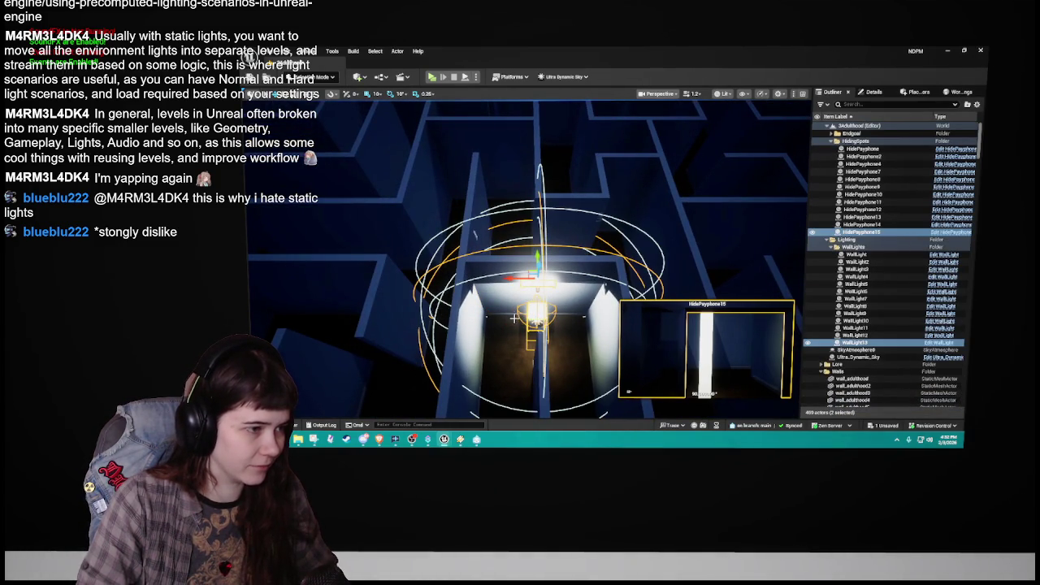
pyautogui.moveTo(511, 278)
pyautogui.mouseDown()
pyautogui.moveTo(485, 279)
pyautogui.moveTo(532, 278)
pyautogui.mouseUp()
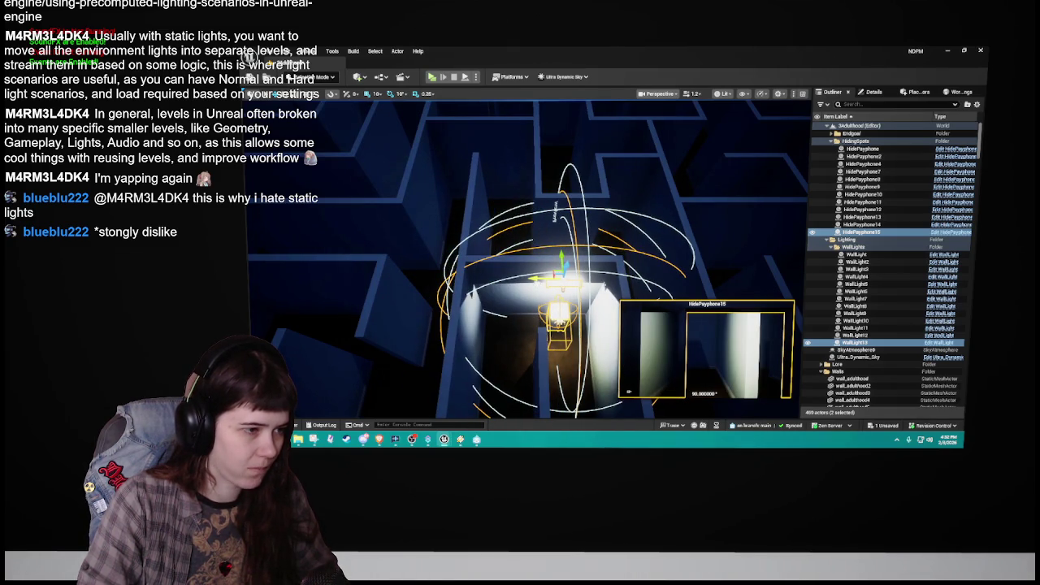
# Step: Turn WallLight13 90 degrees to face into the HidePayphone15 booth
pyautogui.scroll(-10, 532, 279)
pyautogui.moveTo(532, 279)
pyautogui.mouseDown()
pyautogui.moveTo(483, 272)
pyautogui.moveTo(520, 403)
pyautogui.mouseUp()
pyautogui.hotkey('ctrl', 'z')
pyautogui.scroll(5, 514, 269)
pyautogui.moveTo(512, 270); pyautogui.dragTo(487, 263)
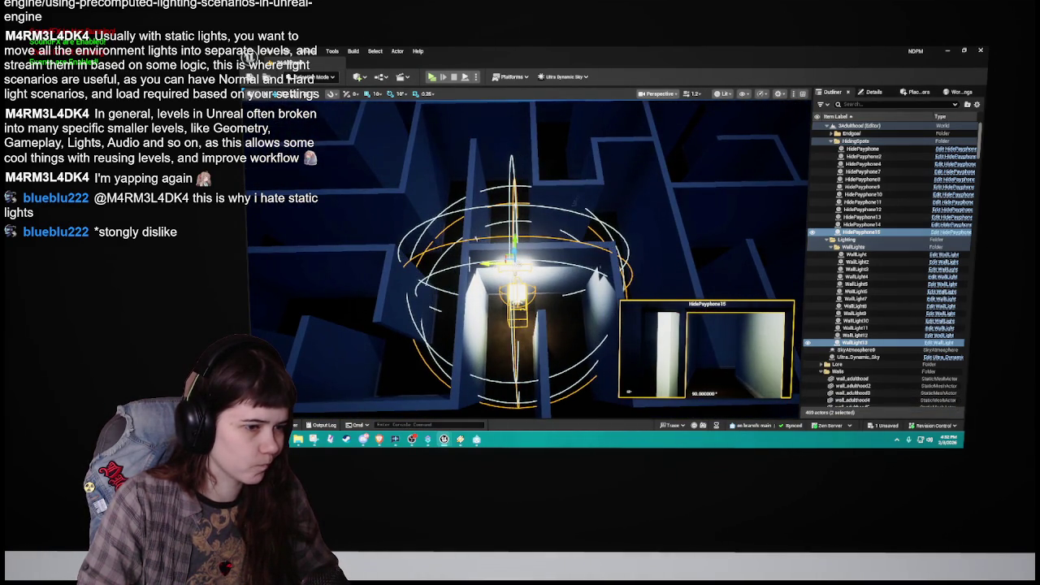
pyautogui.scroll(-5, 539, 264)
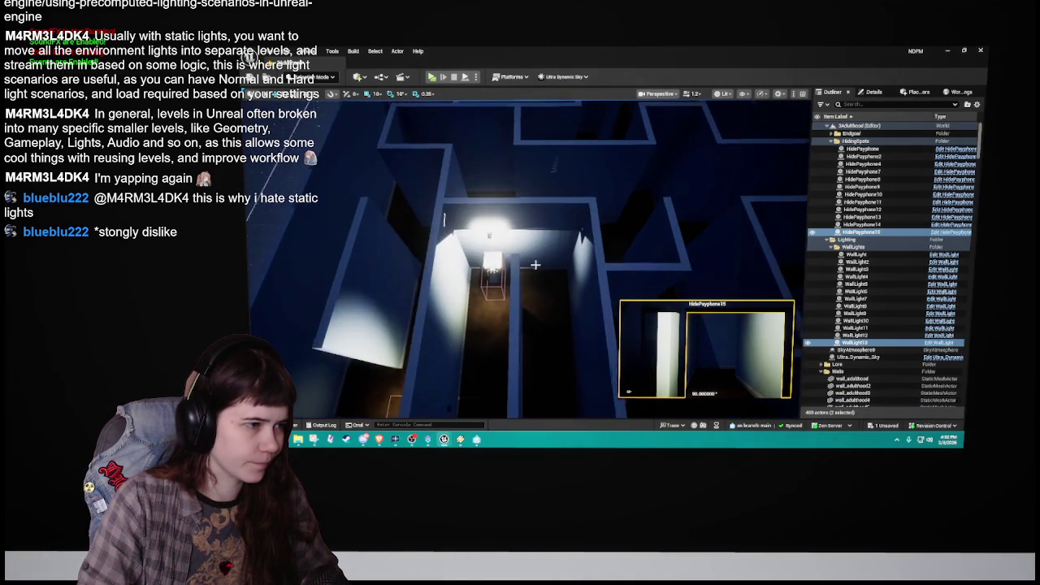
pyautogui.hotkey('ctrl', 'z')
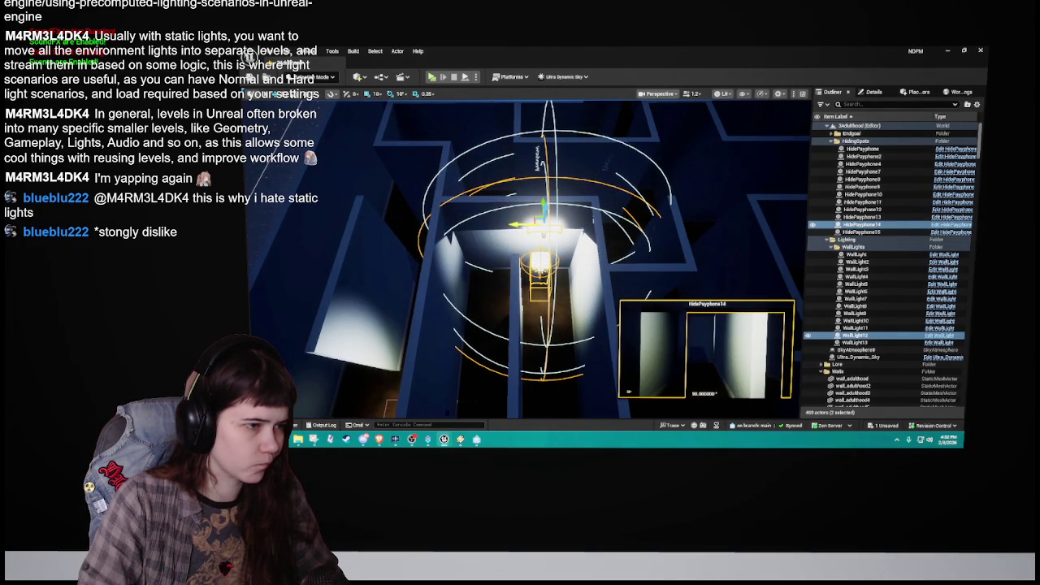
# Step: Fly out to a high overview of the maze to inspect all thirteen wall lights
pyautogui.scroll(-5, 450, 372)
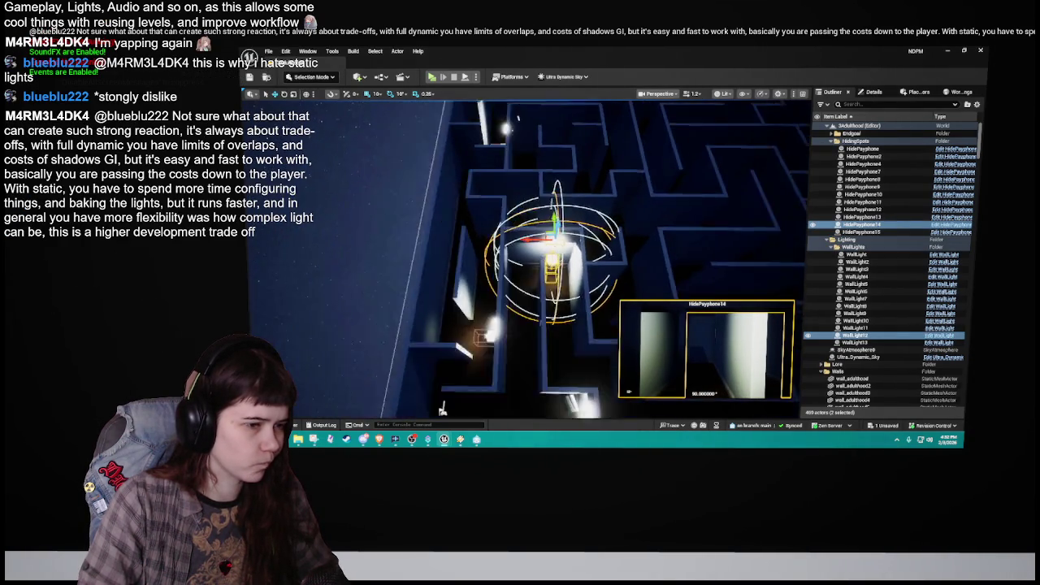
pyautogui.scroll(5, 450, 371)
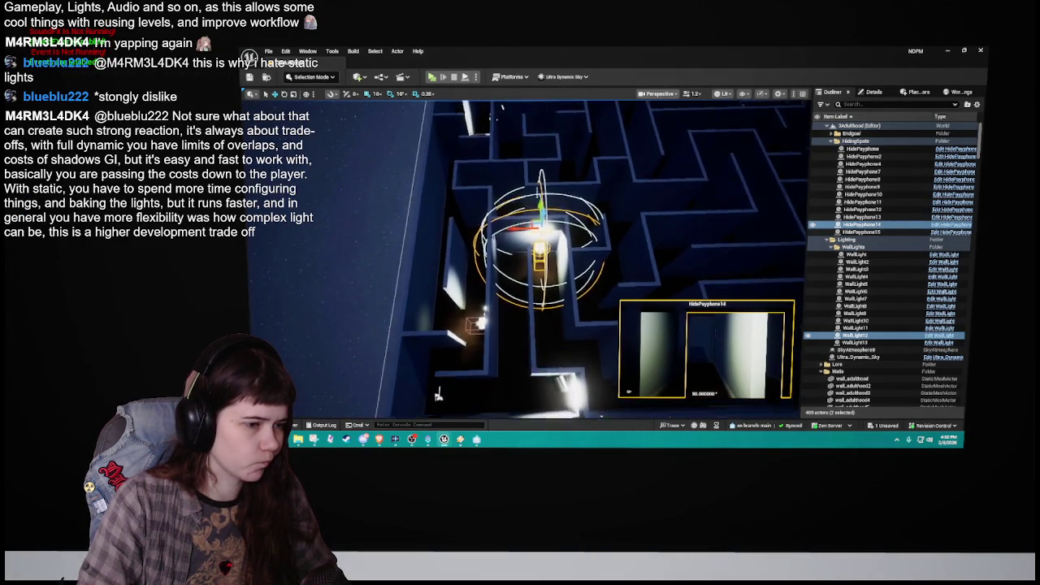
pyautogui.scroll(-3, 410, 405)
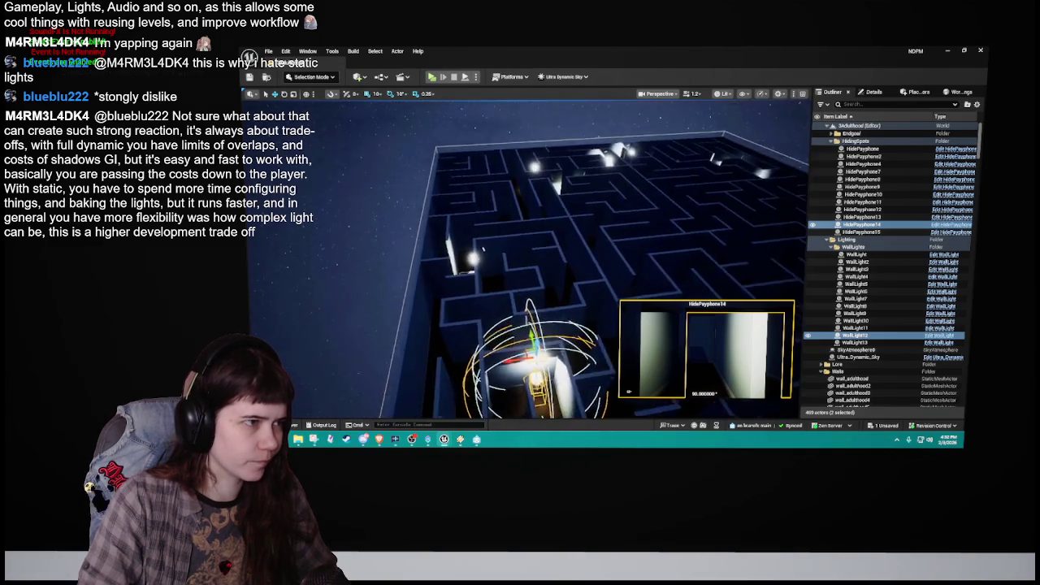
pyautogui.press('f')
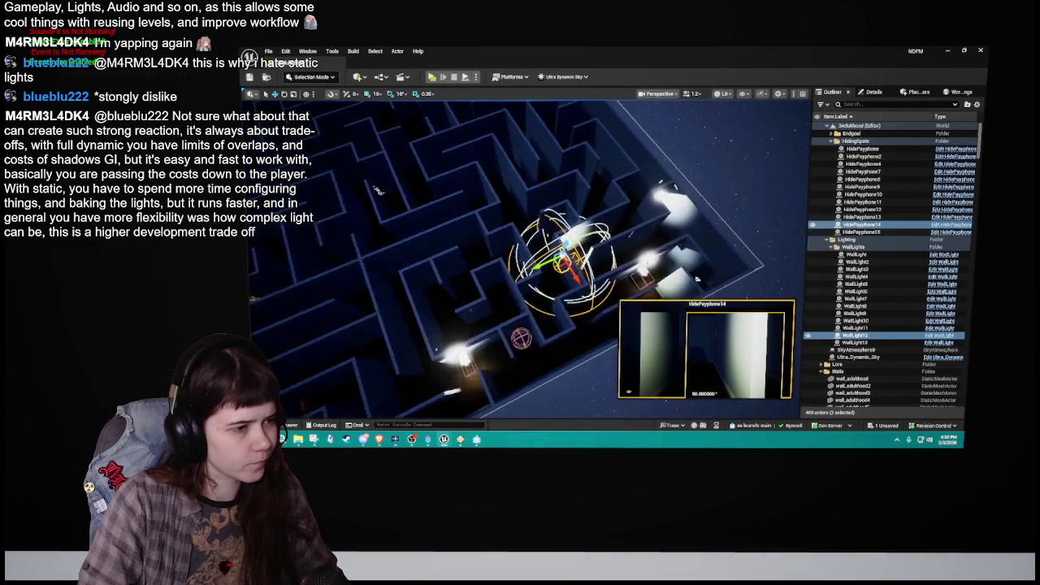
pyautogui.scroll(-5, 528, 256)
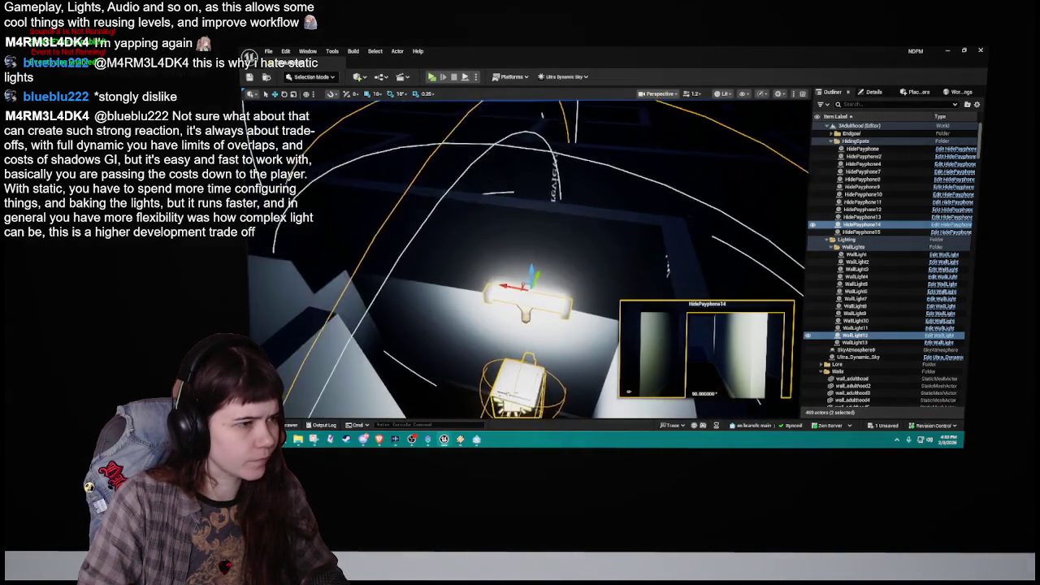
pyautogui.scroll(-4, 515, 308)
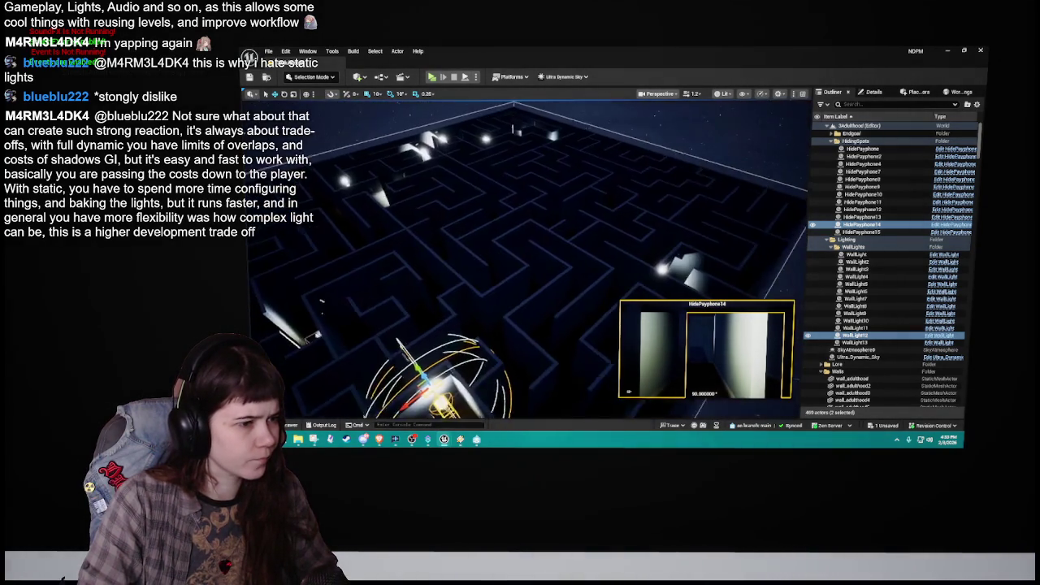
pyautogui.scroll(3, 487, 307)
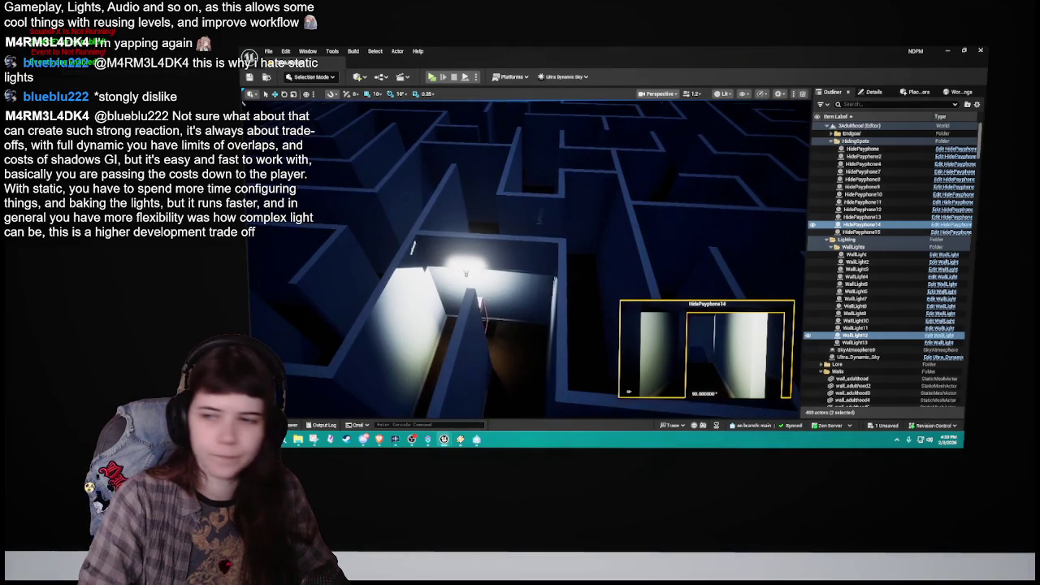
pyautogui.scroll(-1, 561, 238)
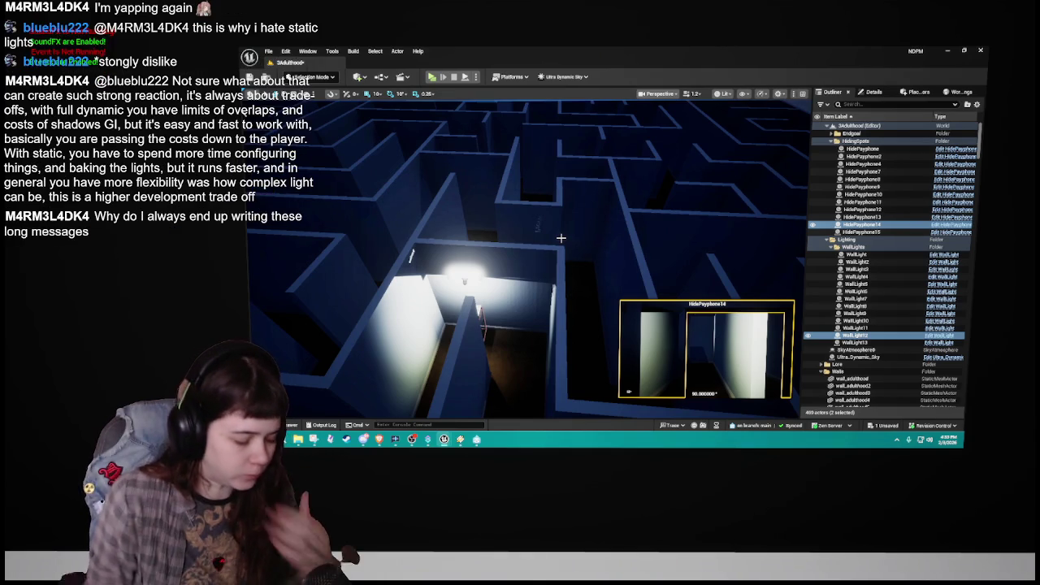
pyautogui.scroll(-10, 548, 227)
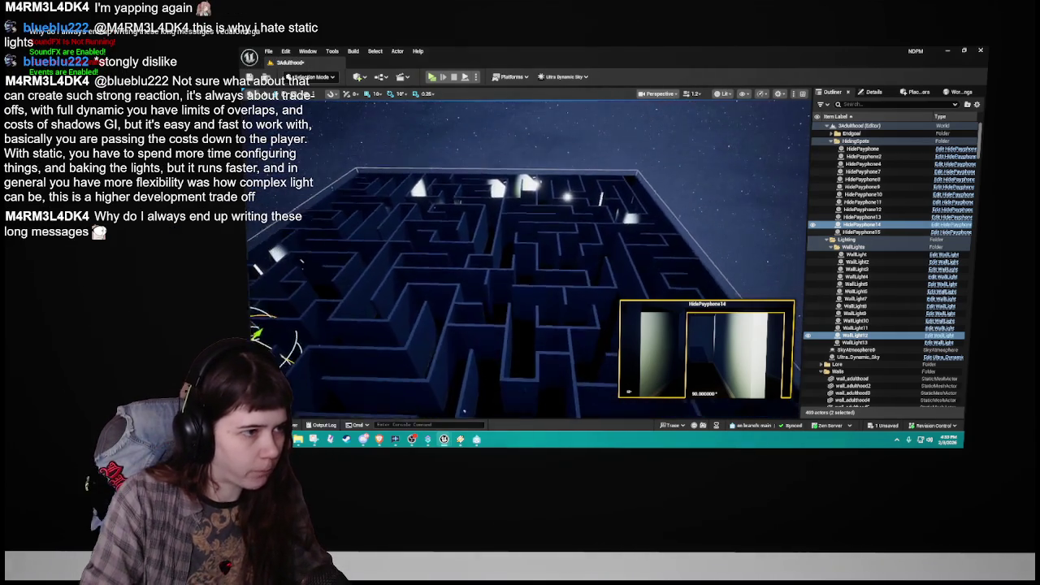
pyautogui.moveTo(520, 260); pyautogui.dragTo(463, 227)
pyautogui.moveTo(504, 193)
pyautogui.mouseDown()
pyautogui.moveTo(532, 280)
pyautogui.moveTo(385, 262)
pyautogui.moveTo(505, 210)
pyautogui.mouseUp()
pyautogui.scroll(10, 533, 280)
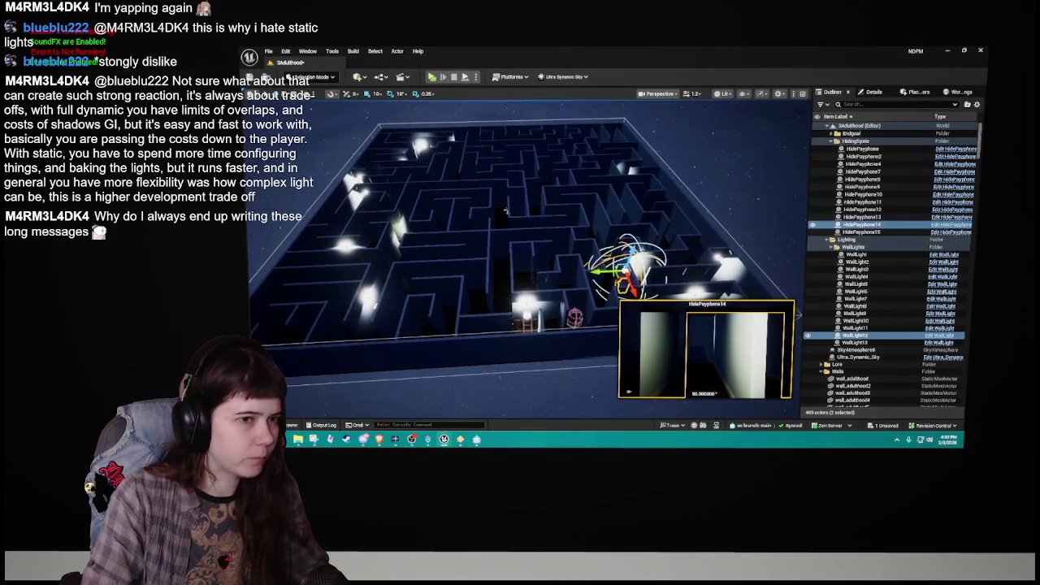
# Step: Collapse the WallLights, Walls, Lighting and HidingSpots folders in the Outliner
pyautogui.click(830, 248)
pyautogui.click(830, 276)
pyautogui.click(830, 243)
pyautogui.click(830, 241)
pyautogui.click(836, 140)
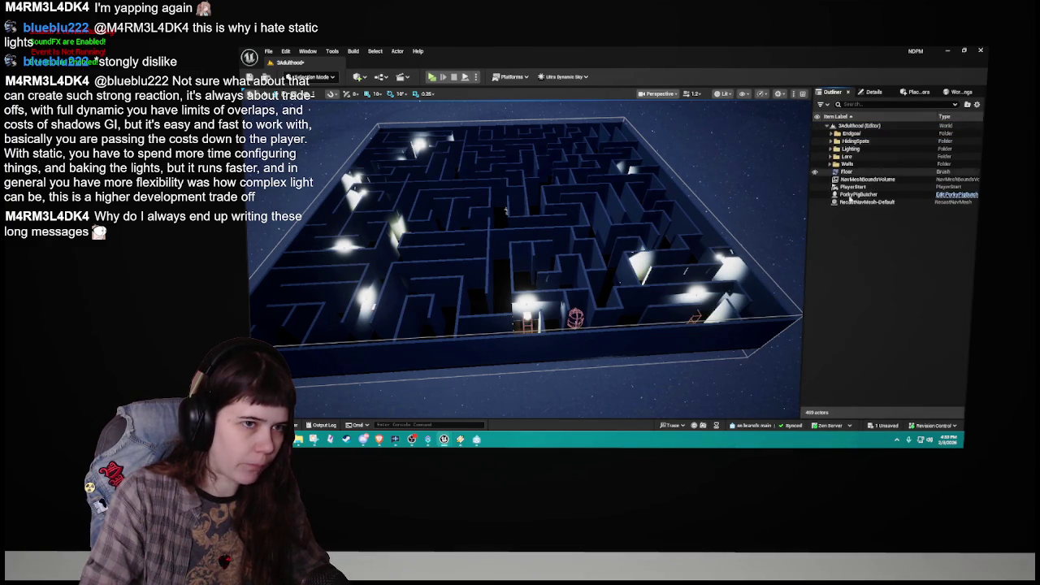
# Step: Run Build All on the maze level to build its geometry and lighting
pyautogui.moveTo(715, 244); pyautogui.dragTo(720, 284)
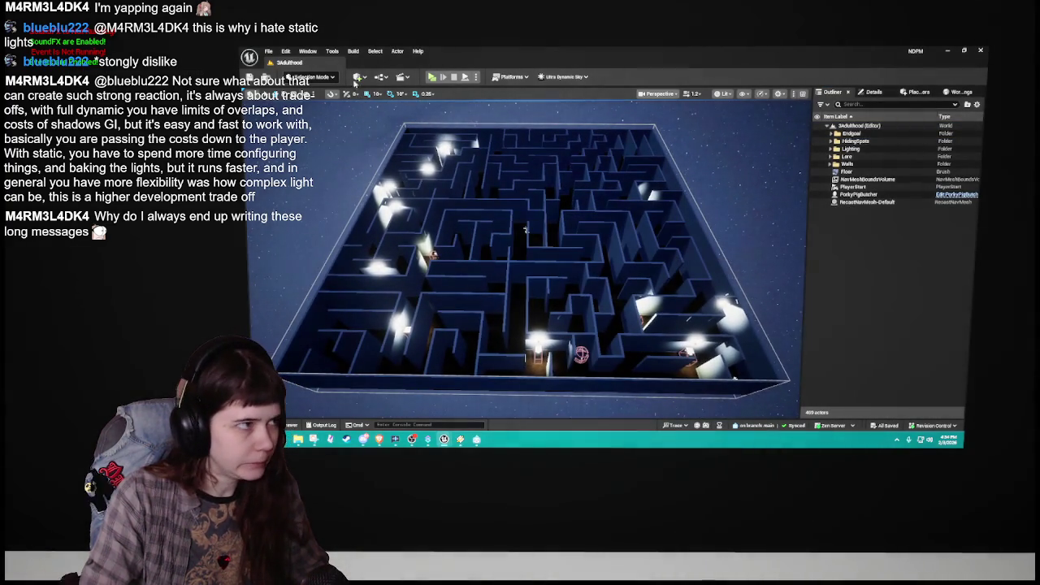
pyautogui.click(356, 51)
pyautogui.click(382, 100)
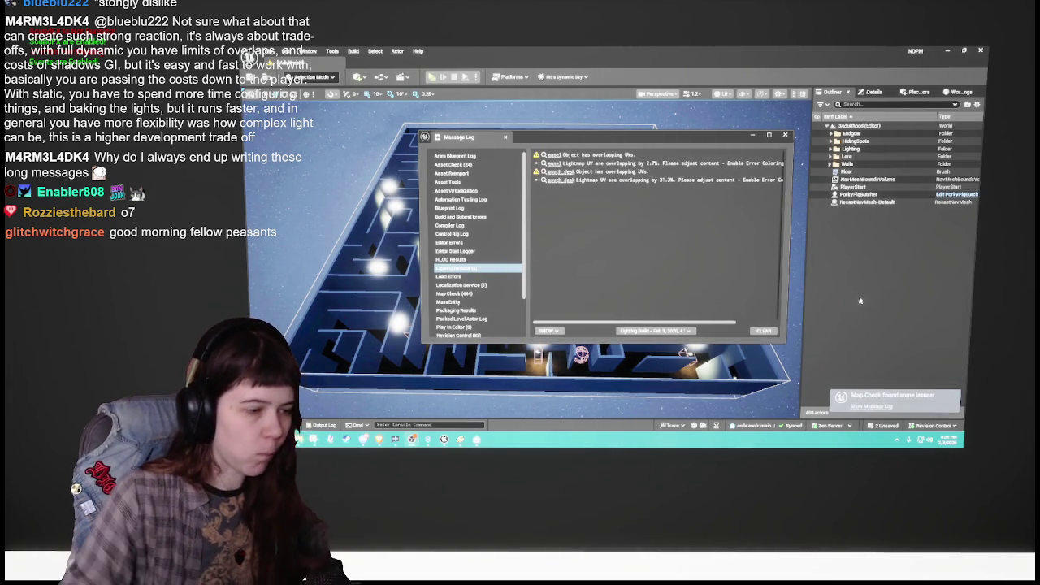
# Step: Close the Message Log of lightmap warnings and save the 3Adulthood level
pyautogui.click(785, 135)
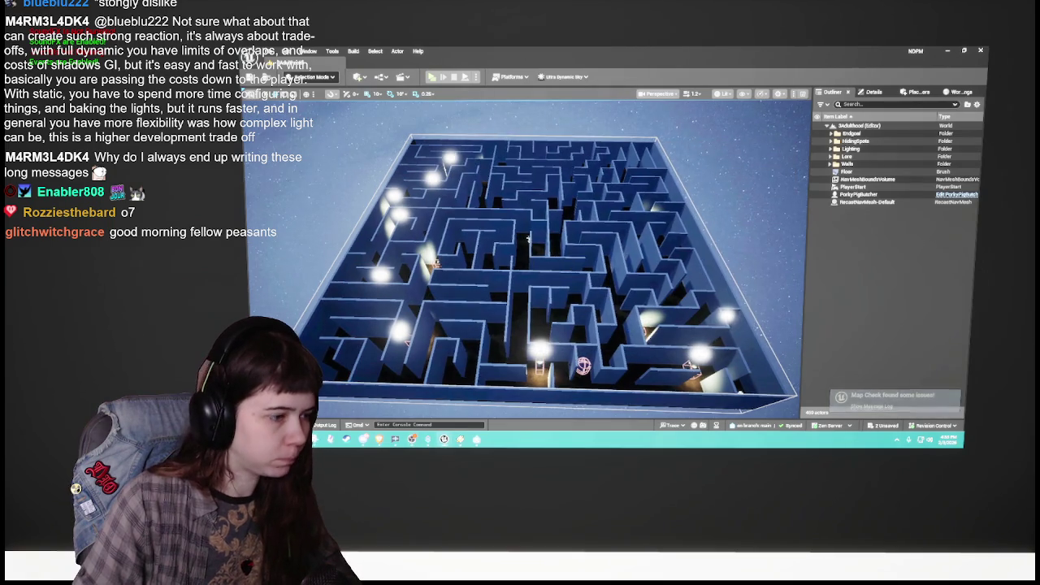
pyautogui.hotkey('ctrl', 's')
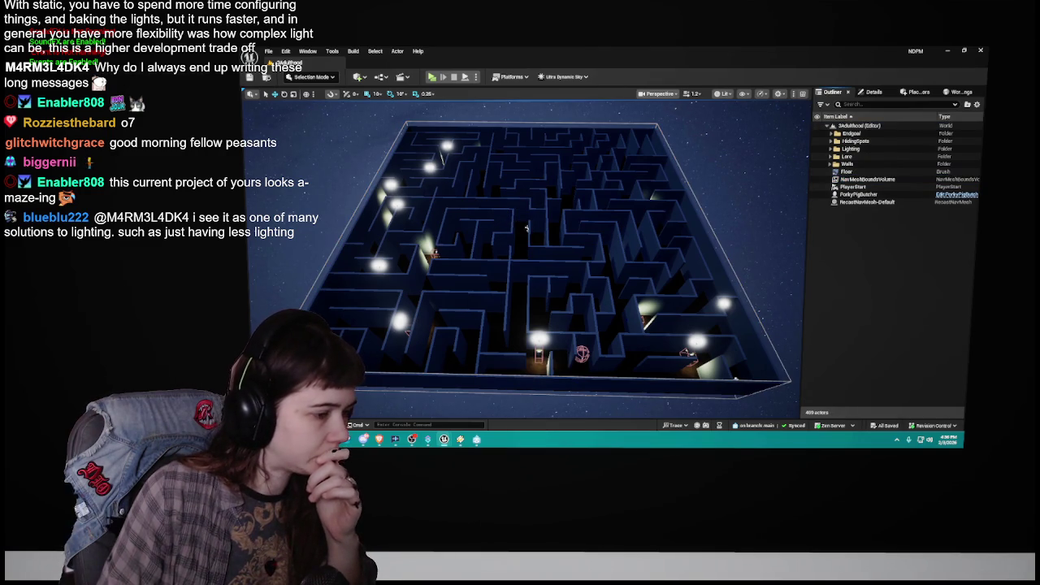
# Step: Open the MainMenu level from the Levels folder and play-test it
pyautogui.hotkey('ctrl', 'space')
pyautogui.click(673, 320)
pyautogui.doubleClick(674, 320)
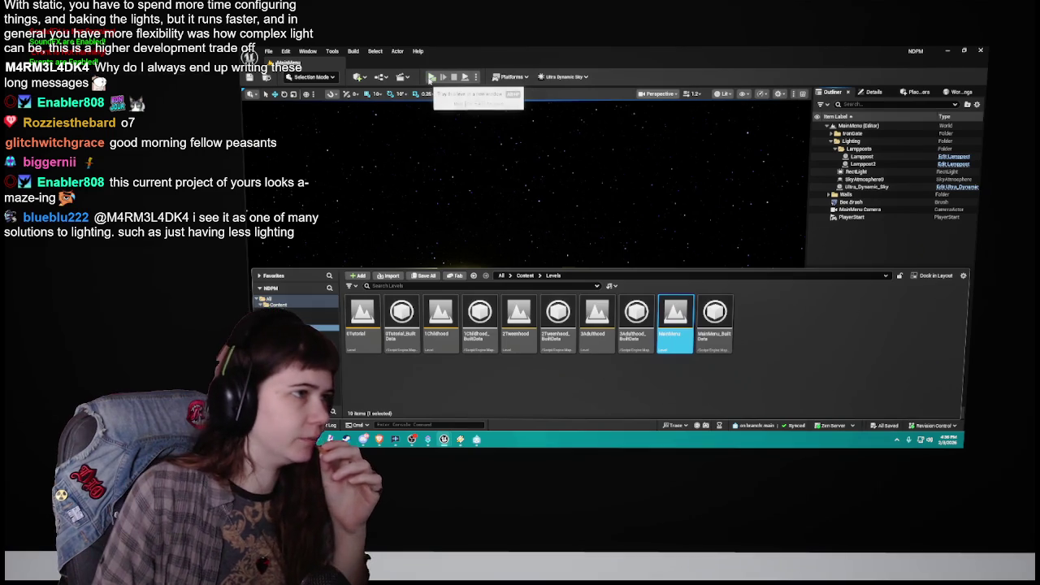
pyautogui.click(431, 77)
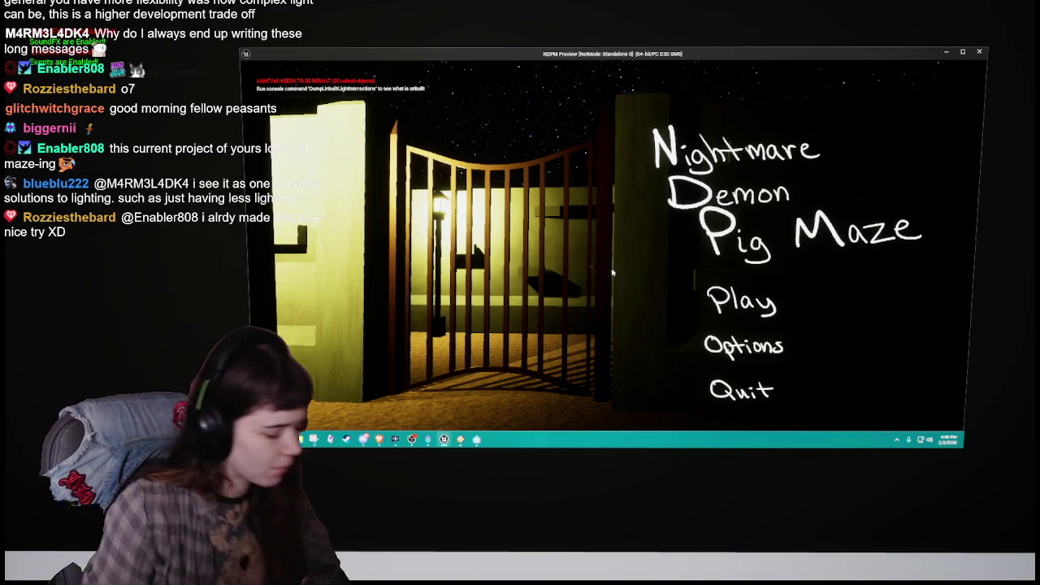
pyautogui.press('Escape')
# Step: Run Build Lighting Only on MainMenu, then select Lamppost2
pyautogui.scroll(-10, 512, 219)
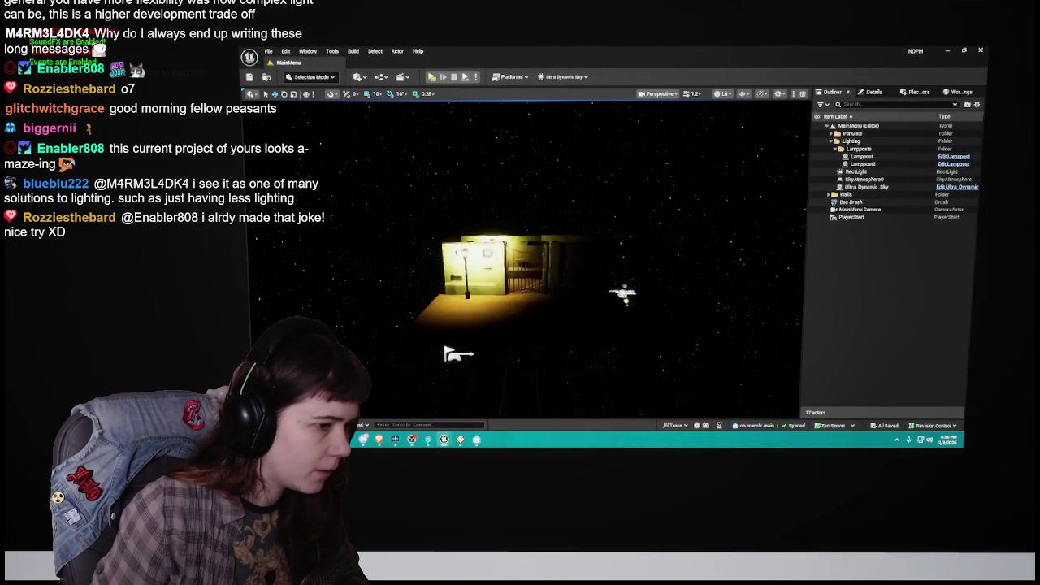
pyautogui.scroll(5, 524, 260)
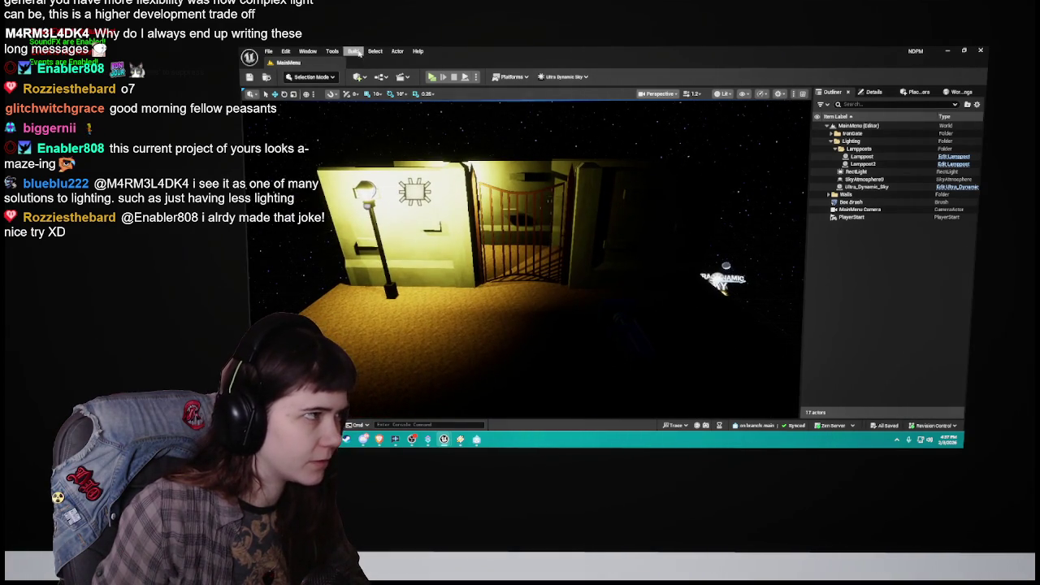
pyautogui.click(353, 51)
pyautogui.click(404, 99)
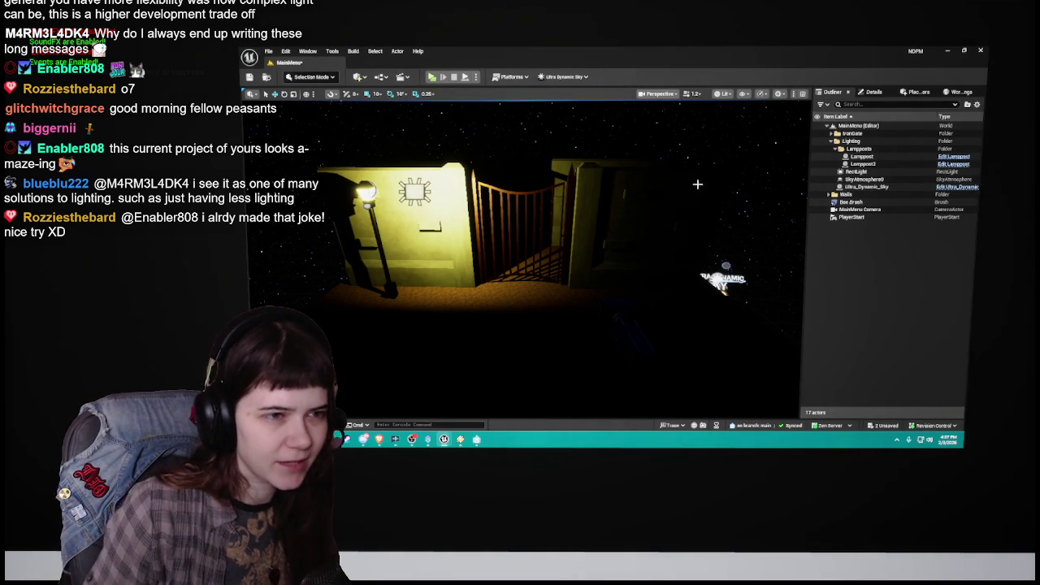
pyautogui.click(871, 165)
# Step: Try Attenuation Radius 400 on Lamppost2's PointLight, reset it to default, and save MainMenu
pyautogui.click(874, 91)
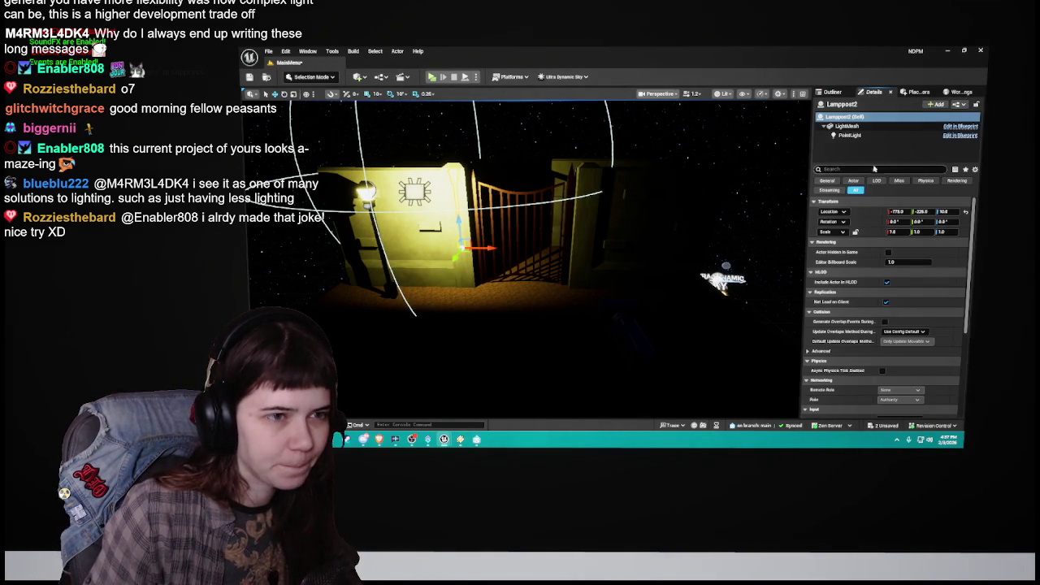
pyautogui.click(865, 136)
pyautogui.click(907, 282)
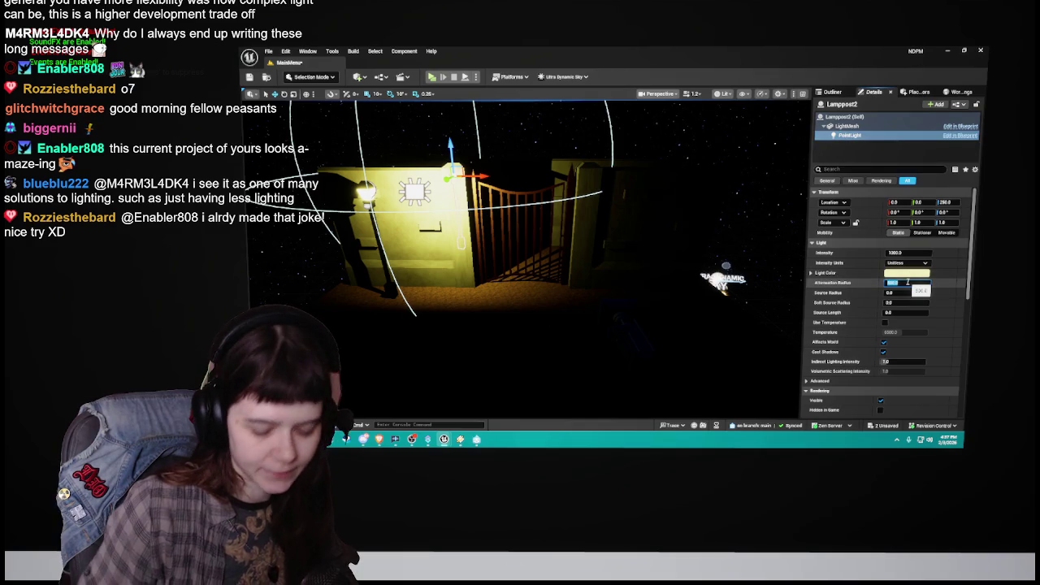
pyautogui.write('400')
pyautogui.press('Return')
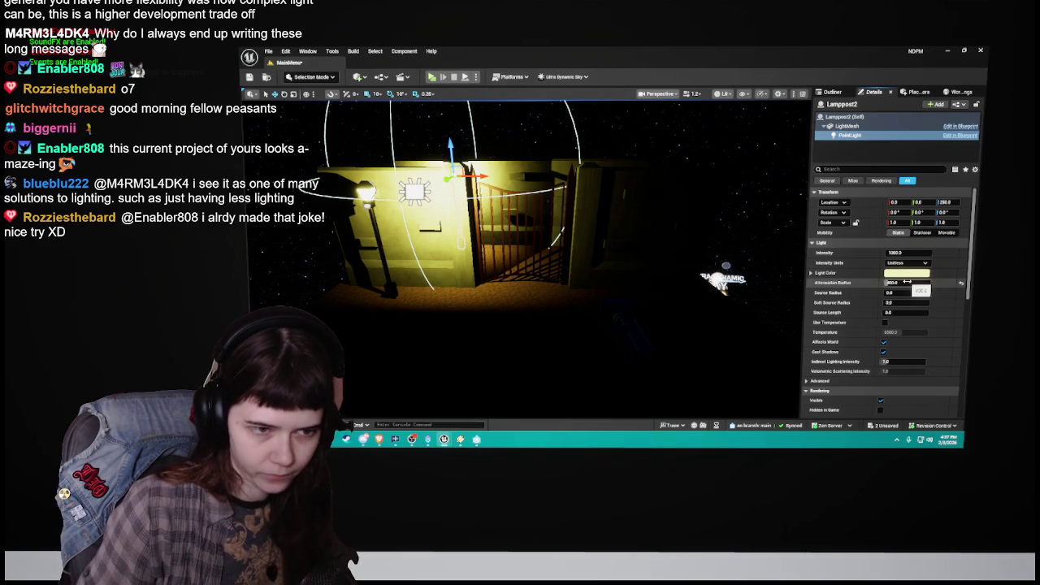
pyautogui.click(962, 285)
pyautogui.hotkey('ctrl', 's')
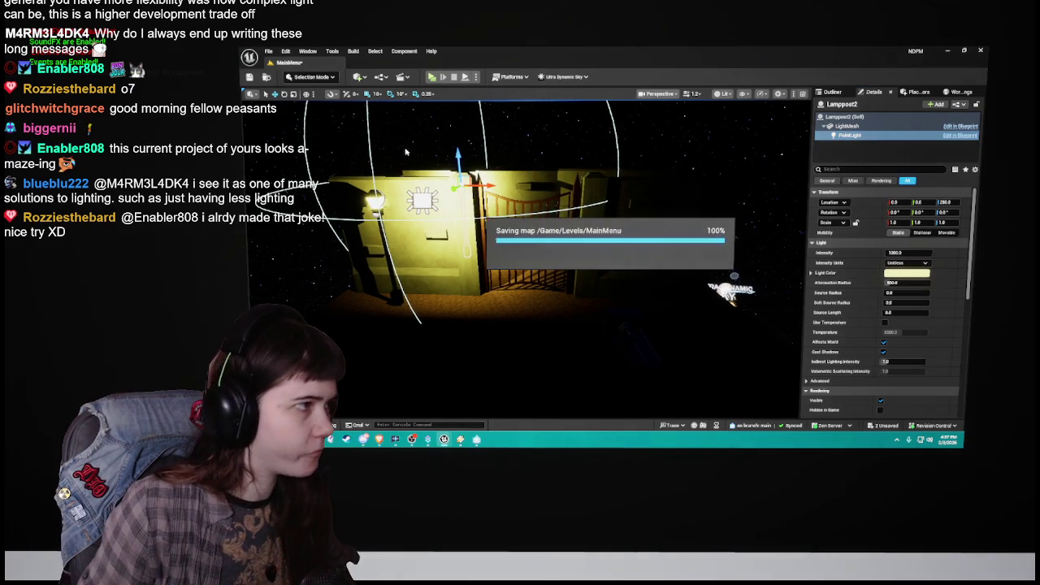
# Step: Play-test the main menu by starting the game, then stop and dismiss the message log
pyautogui.click(832, 92)
pyautogui.press('Escape')
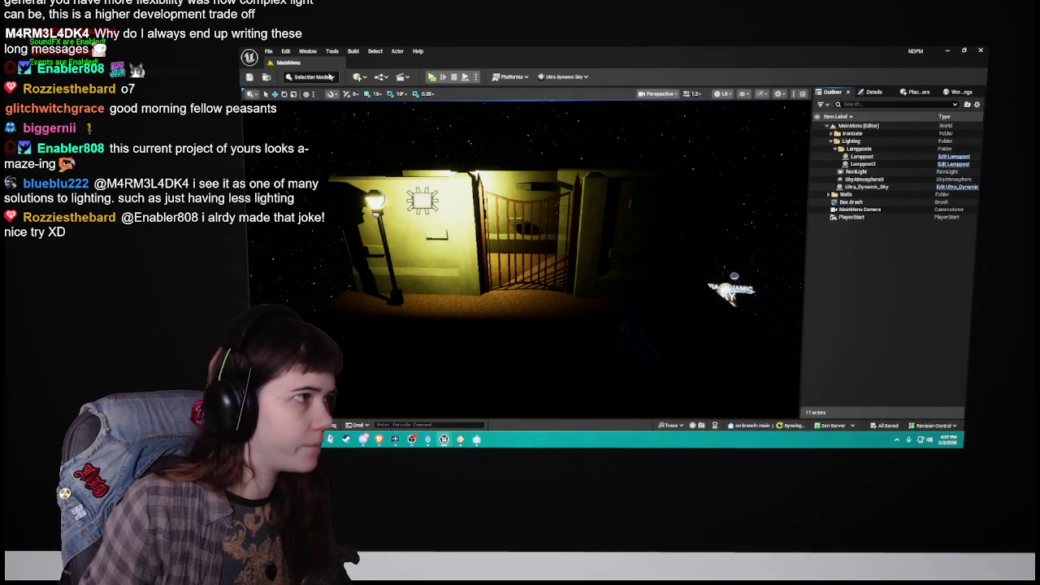
pyautogui.click(431, 77)
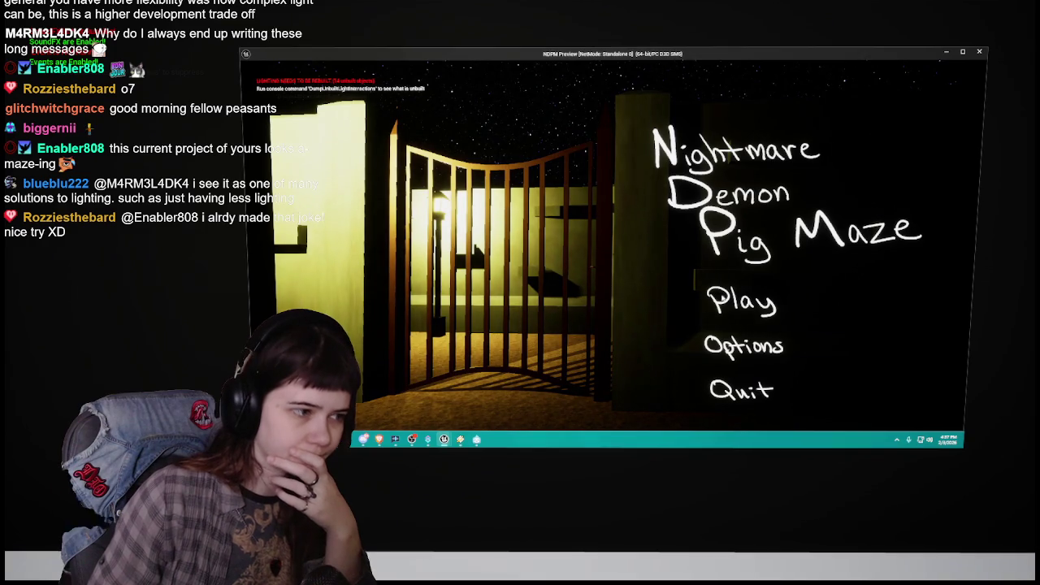
pyautogui.click(741, 301)
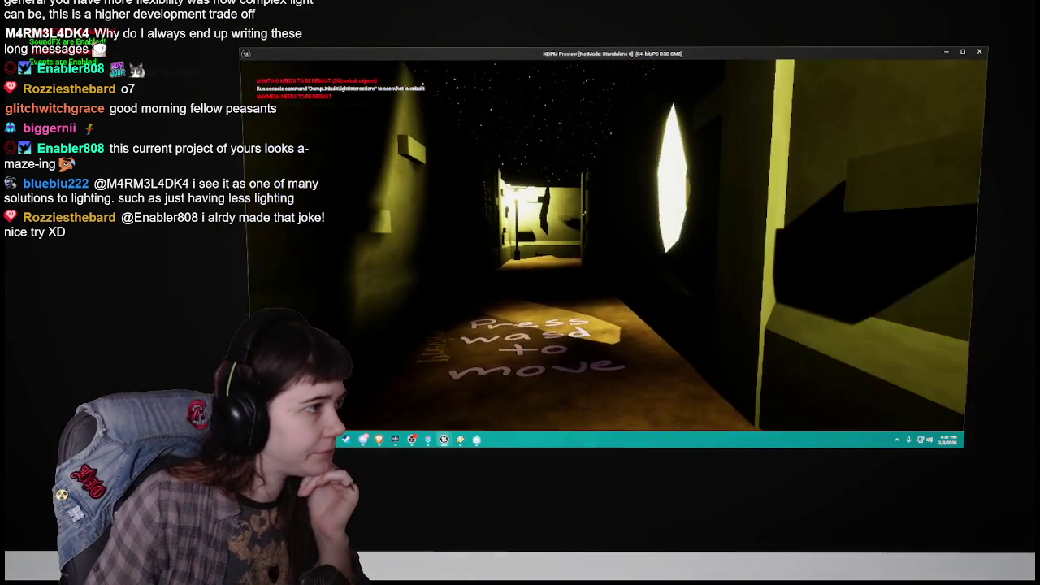
pyautogui.press('Escape')
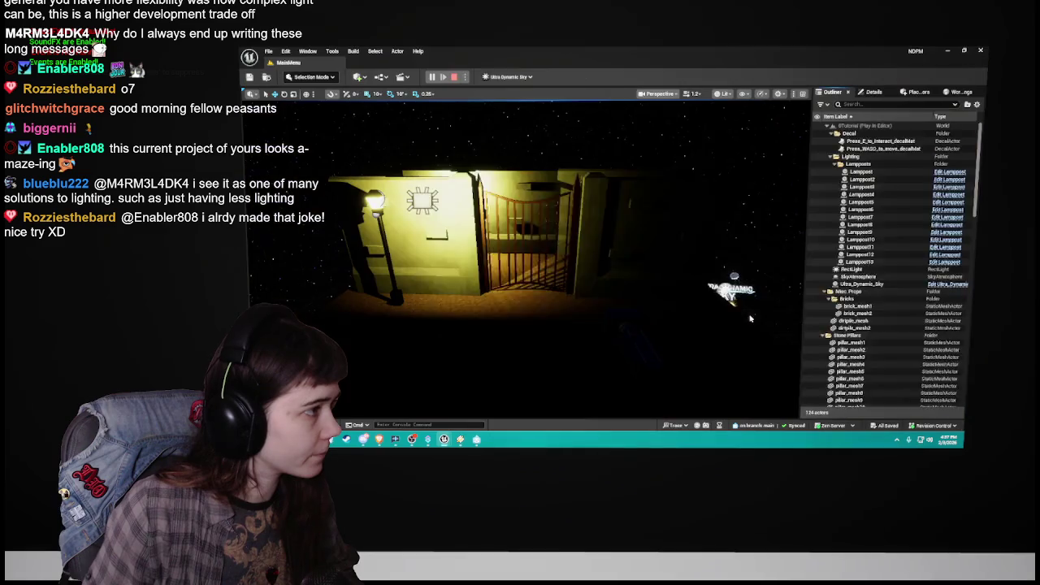
pyautogui.click(785, 135)
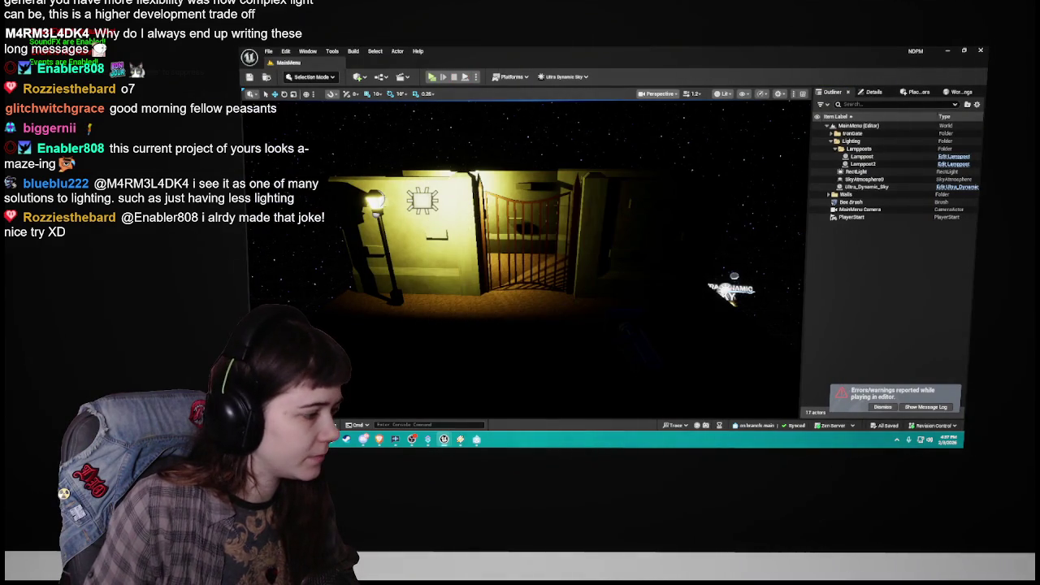
# Step: Open the 0Tutorial maze level from the Levels folder and launch Build All
pyautogui.hotkey('ctrl', 'space')
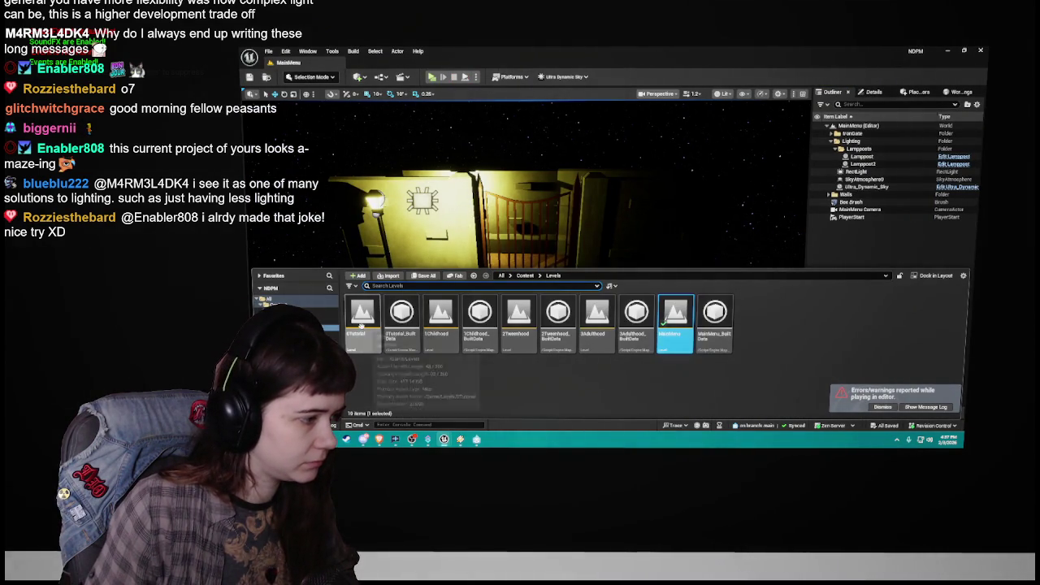
pyautogui.doubleClick(363, 317)
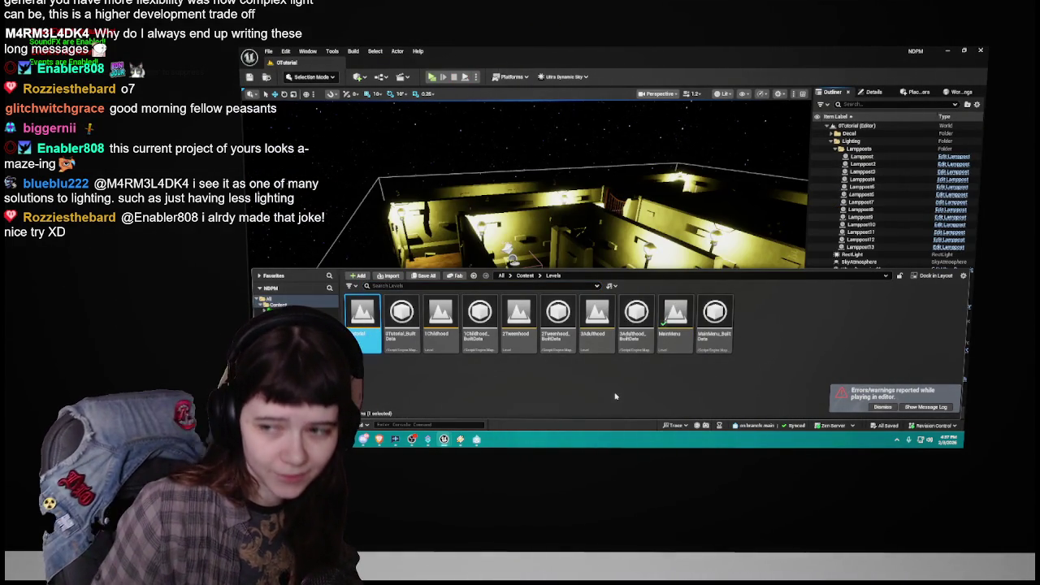
pyautogui.moveTo(560, 212); pyautogui.dragTo(642, 228)
pyautogui.moveTo(423, 154); pyautogui.dragTo(471, 152)
pyautogui.click(353, 50)
pyautogui.click(392, 97)
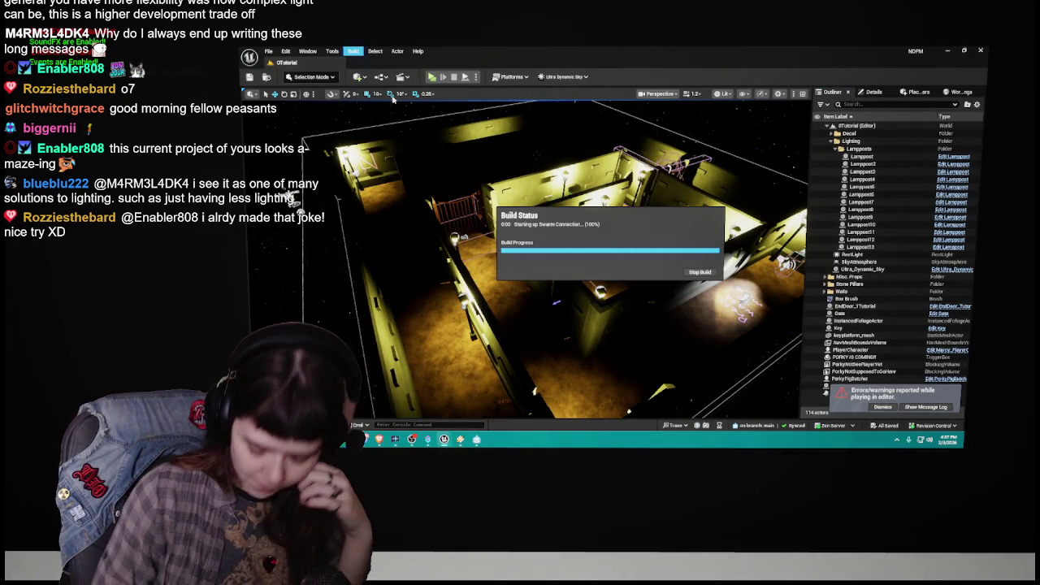
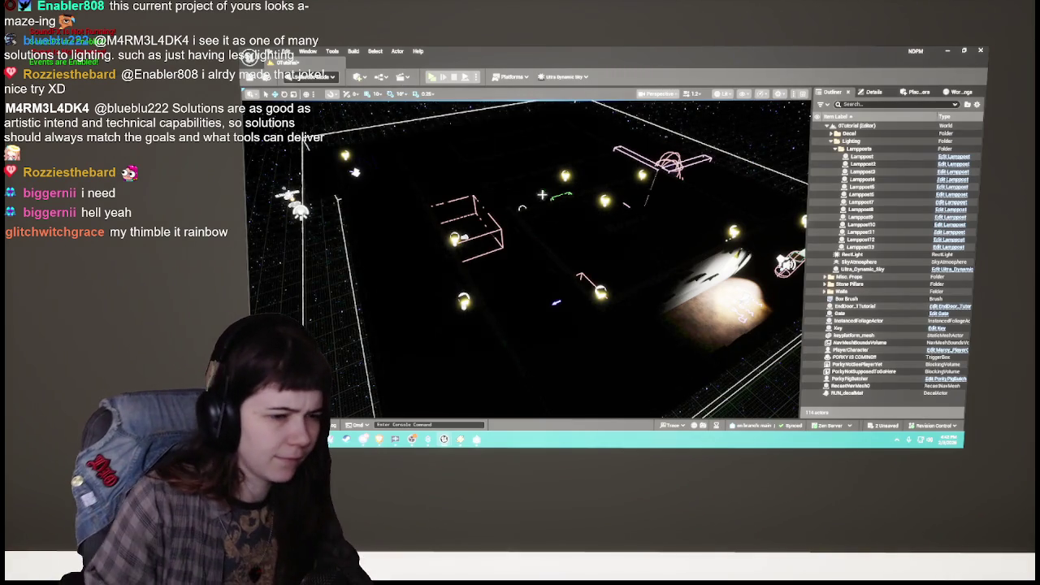
# Step: Set the first Lamppost's PointLight Attenuation Radius to 500
pyautogui.click(878, 156)
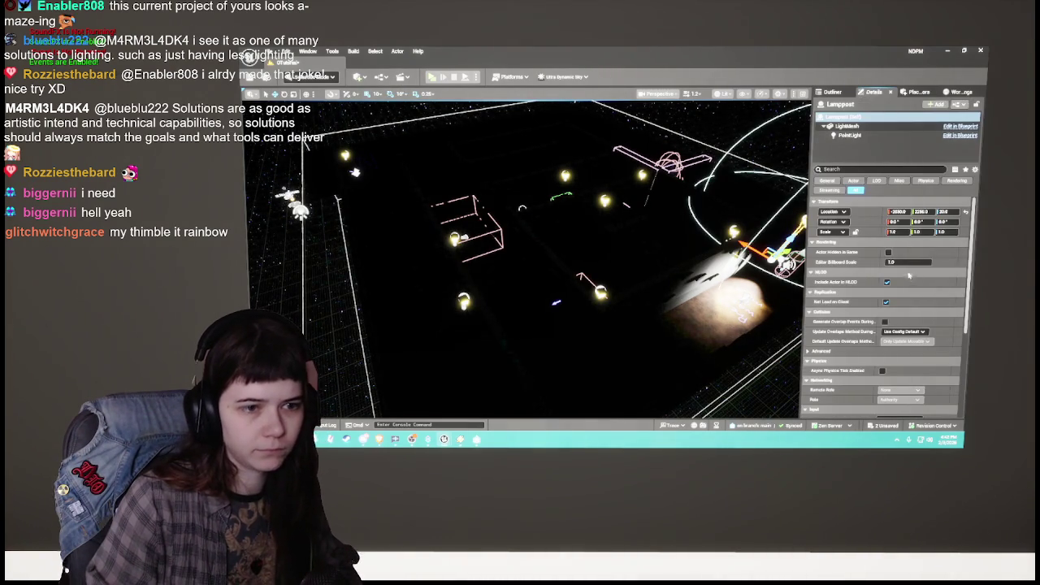
pyautogui.click(863, 136)
pyautogui.click(908, 283)
pyautogui.write('500')
pyautogui.press('Return')
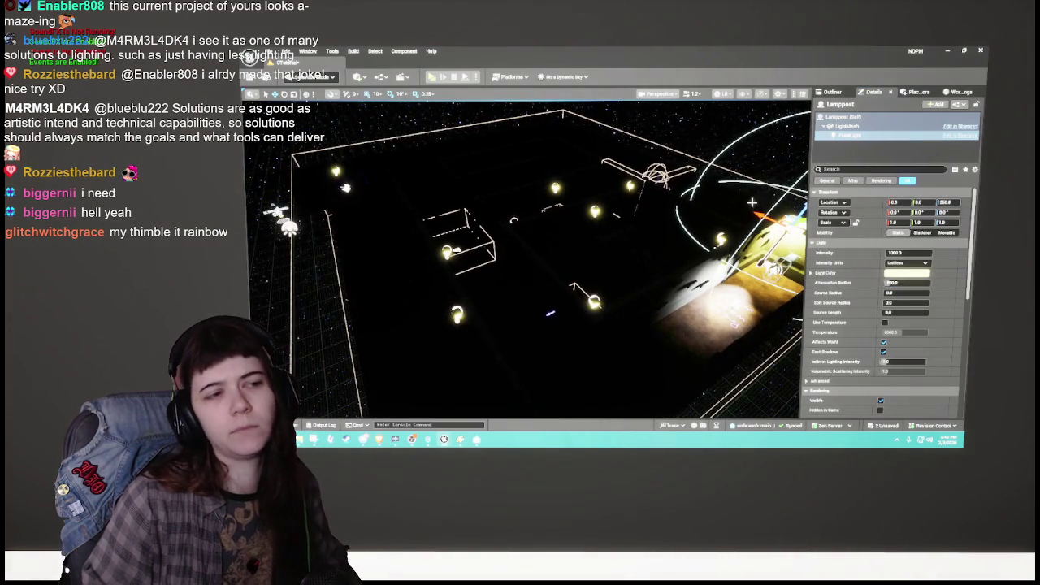
# Step: Set Lamppost2's PointLight Intensity to 1000 and view the lit room
pyautogui.click(833, 92)
pyautogui.click(864, 164)
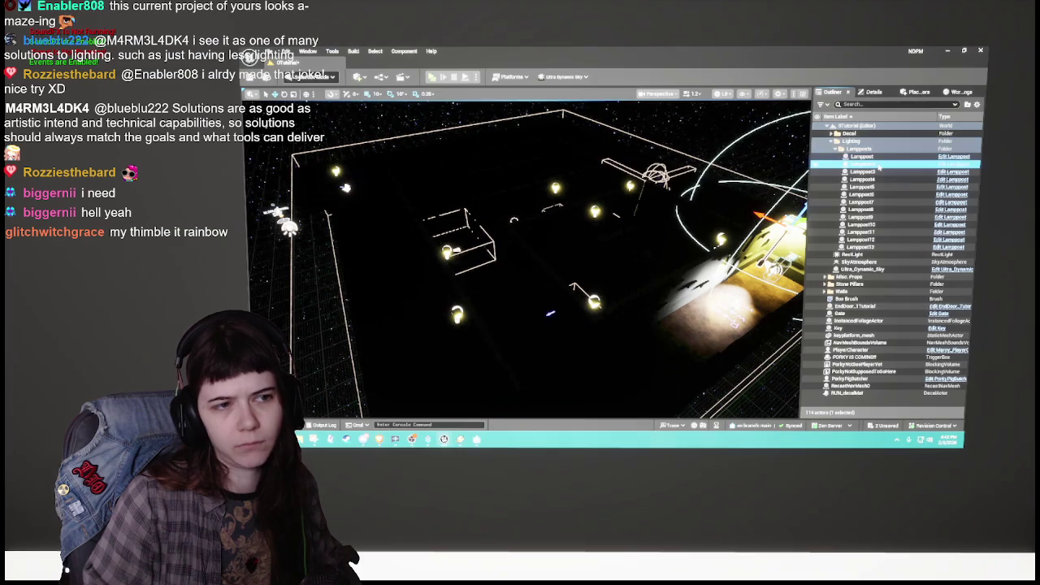
pyautogui.click(873, 92)
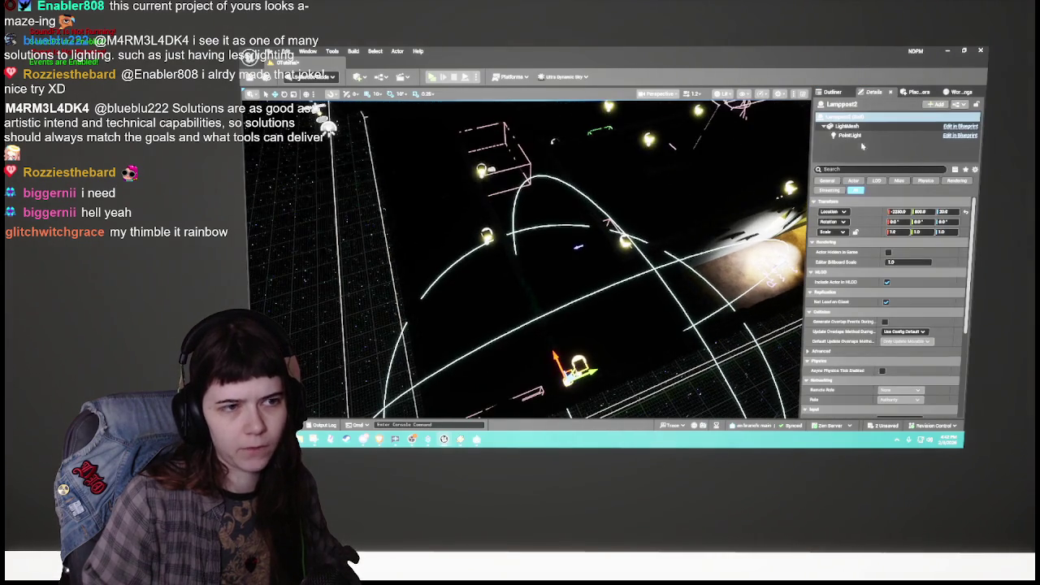
pyautogui.click(850, 135)
pyautogui.click(910, 253)
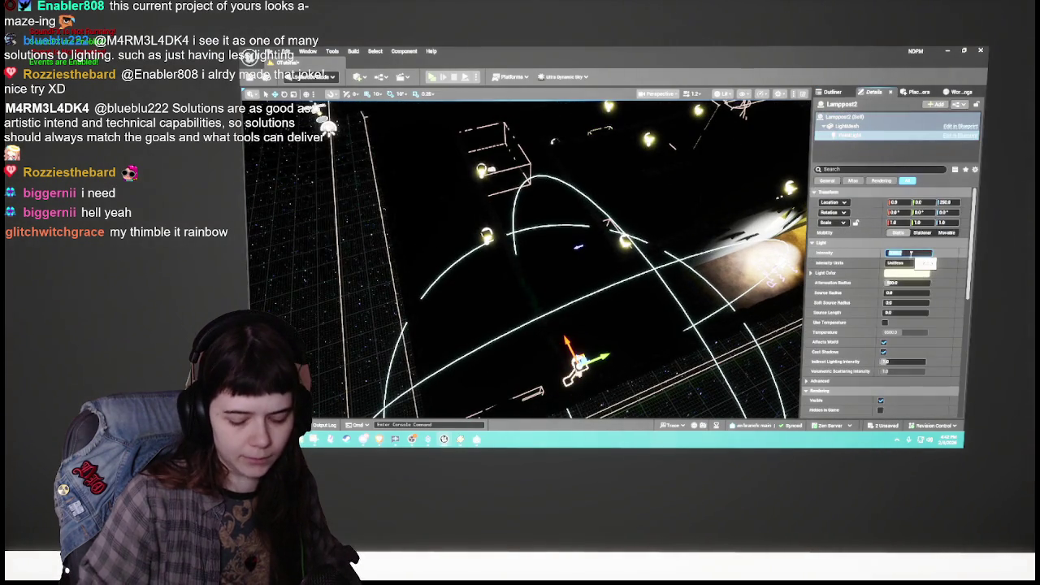
pyautogui.write('1000')
pyautogui.press('Return')
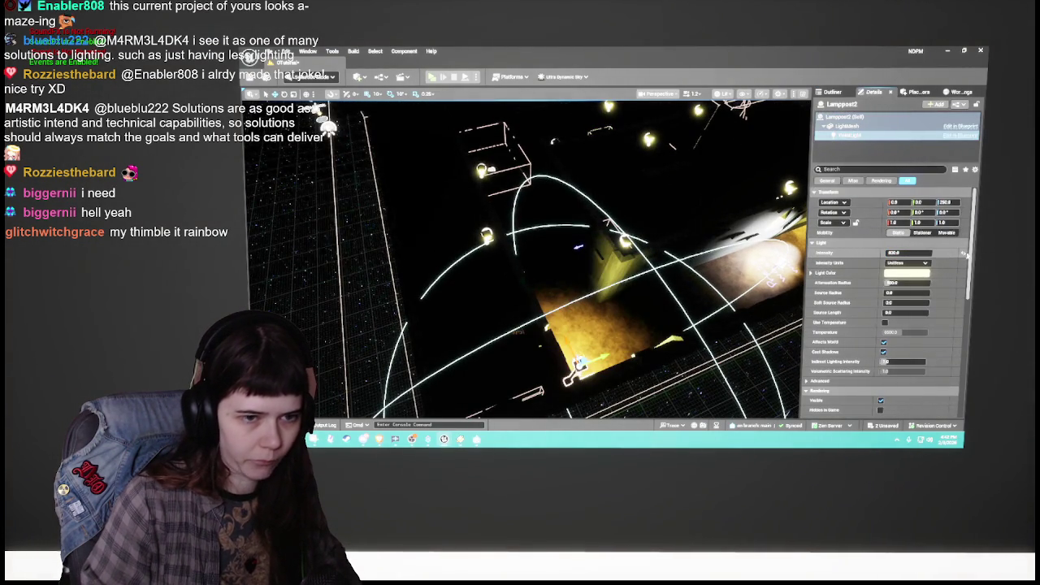
pyautogui.scroll(-5, 687, 267)
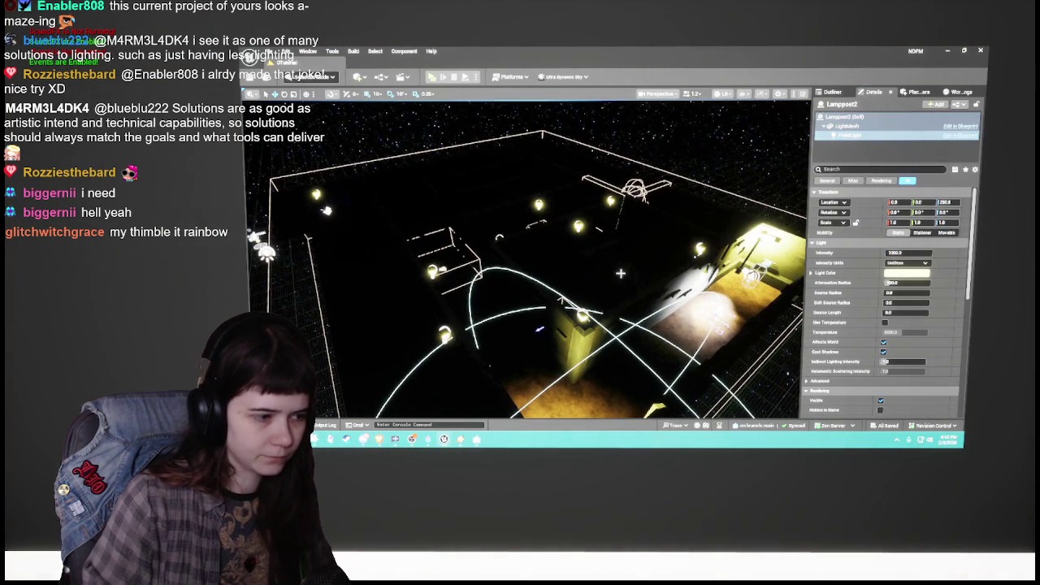
pyautogui.moveTo(622, 274); pyautogui.dragTo(646, 310)
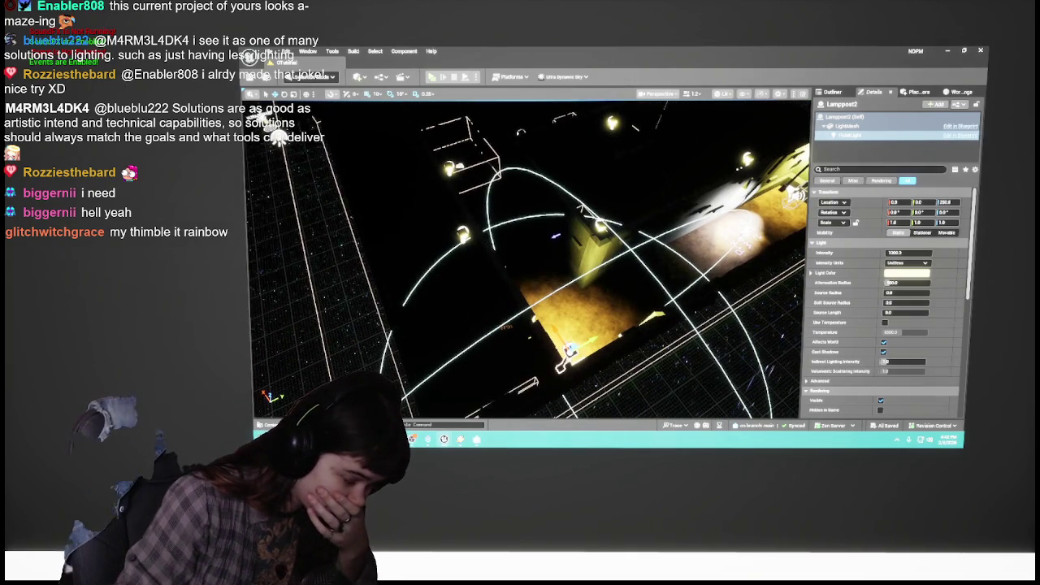
pyautogui.click(831, 93)
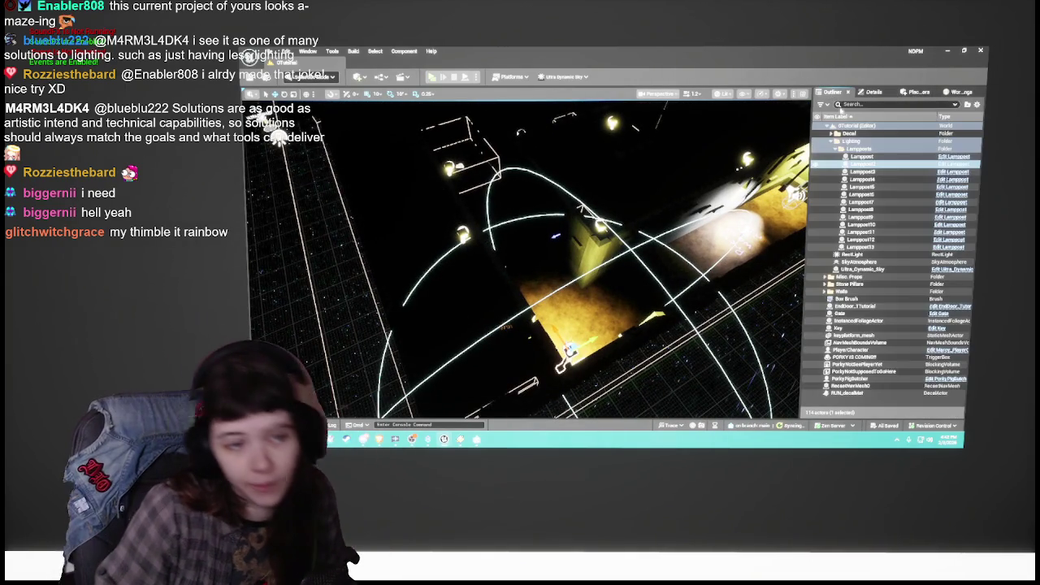
# Step: In the Lamppost Blueprint viewport, set the PointLight intensity to 1000, then return to the maze level
pyautogui.click(954, 165)
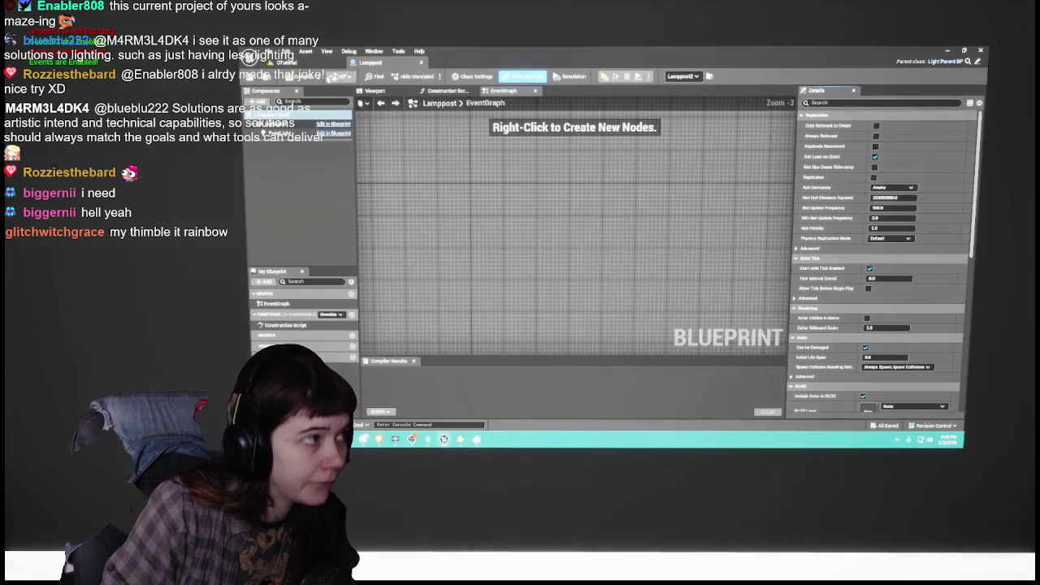
pyautogui.click(375, 93)
pyautogui.click(276, 132)
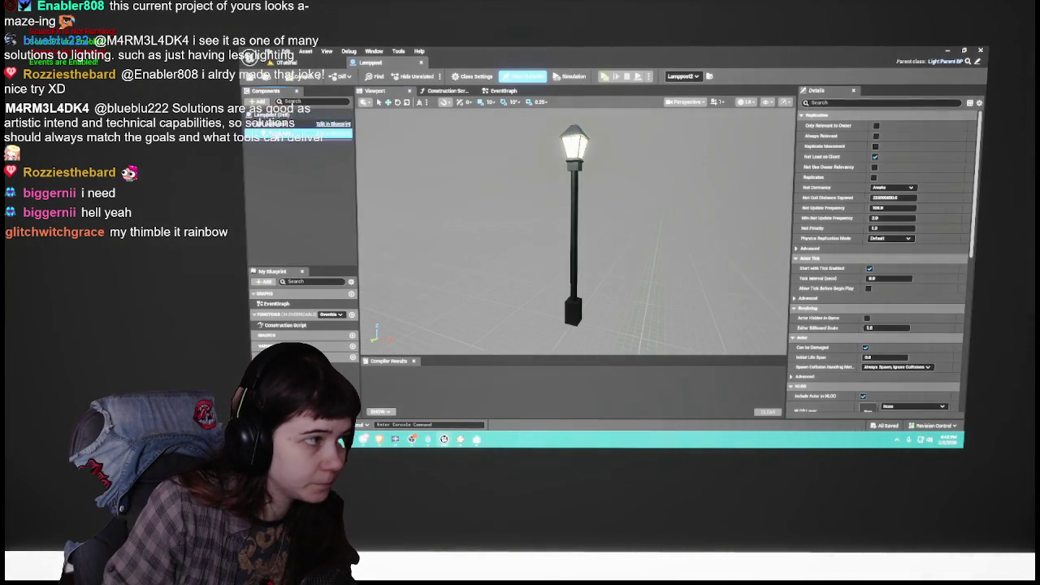
pyautogui.click(891, 248)
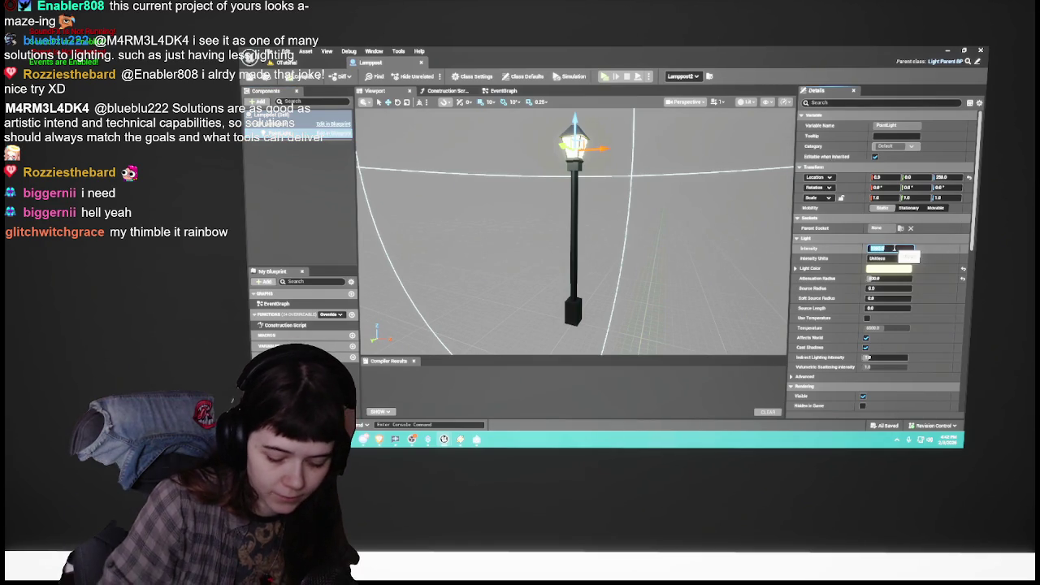
pyautogui.press('Return')
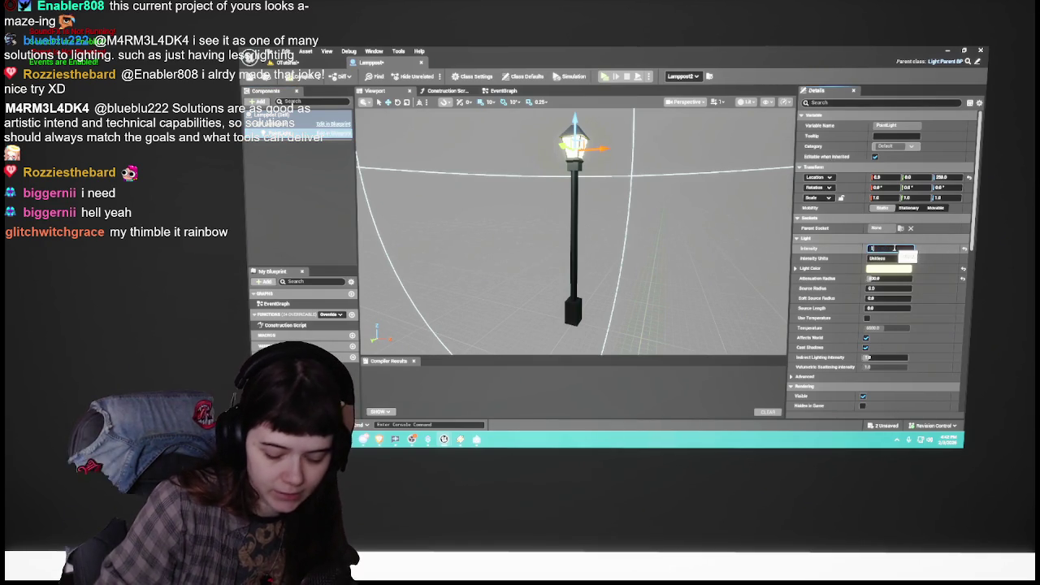
pyautogui.click(297, 71)
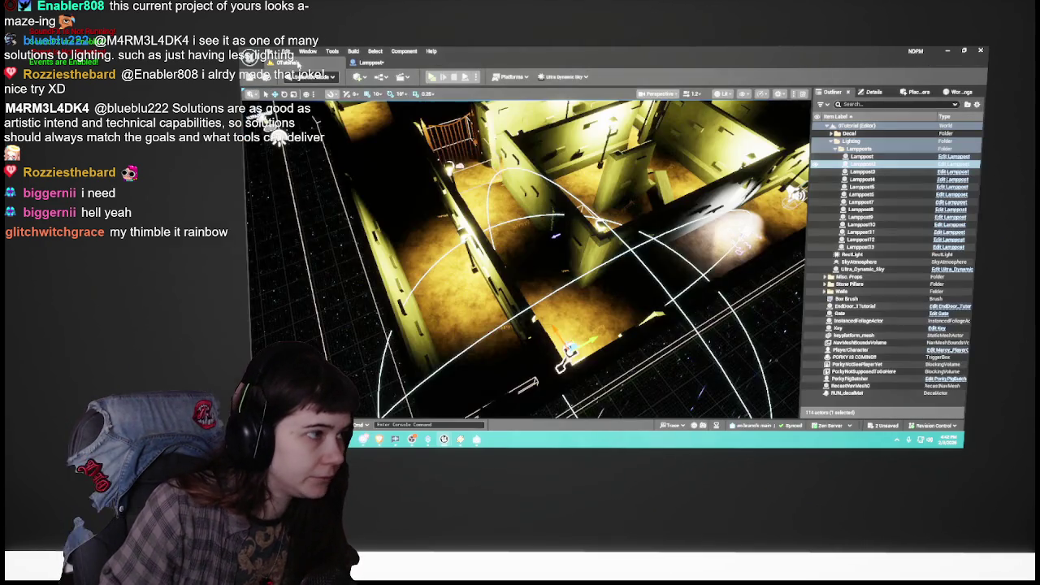
pyautogui.click(372, 62)
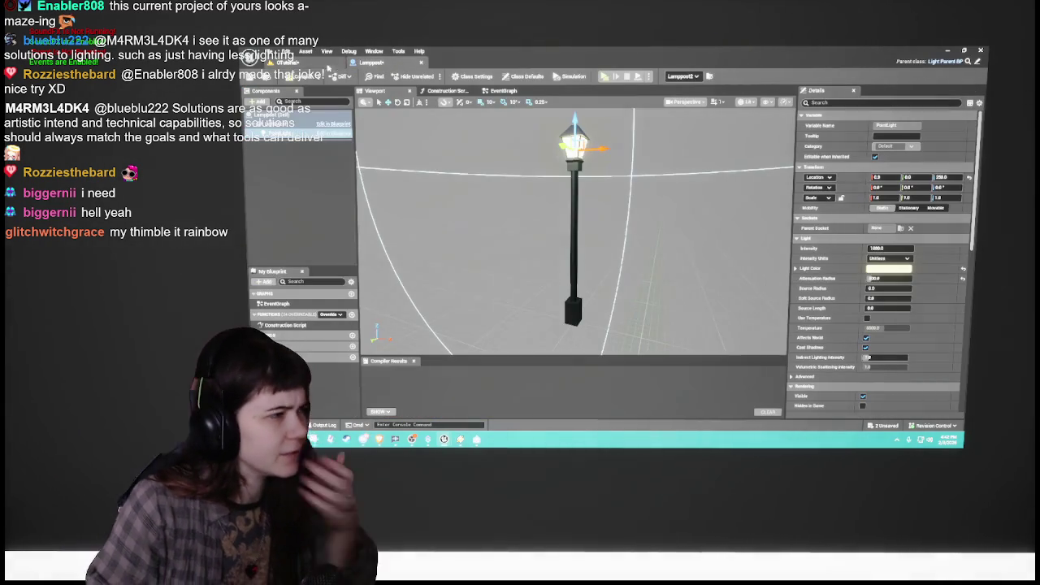
pyautogui.click(299, 63)
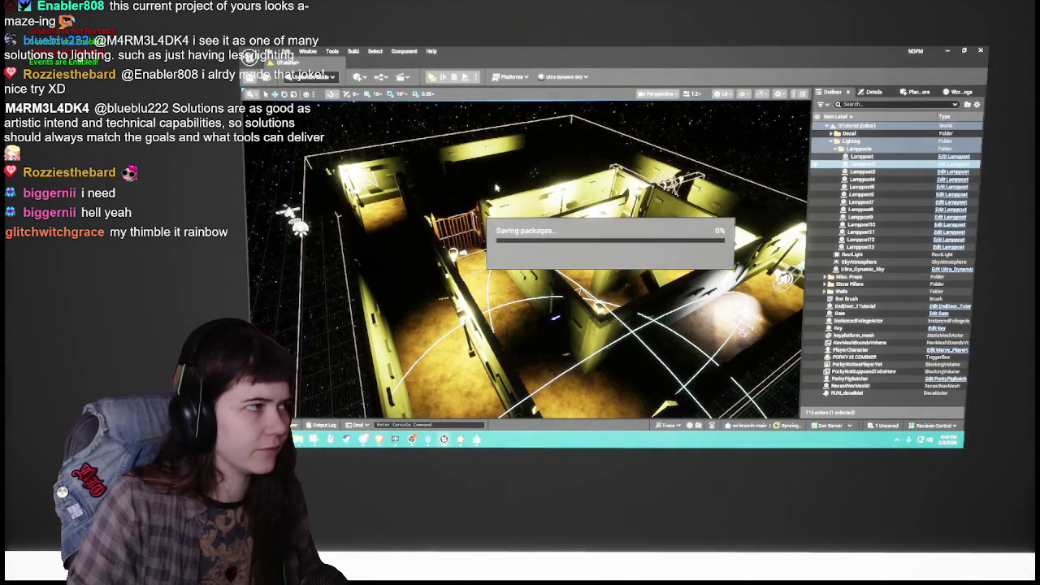
# Step: Save the modified level and blueprint, collapse the Lampposts folder and clear the selection
pyautogui.press('f')
pyautogui.moveTo(528, 260); pyautogui.dragTo(410, 255)
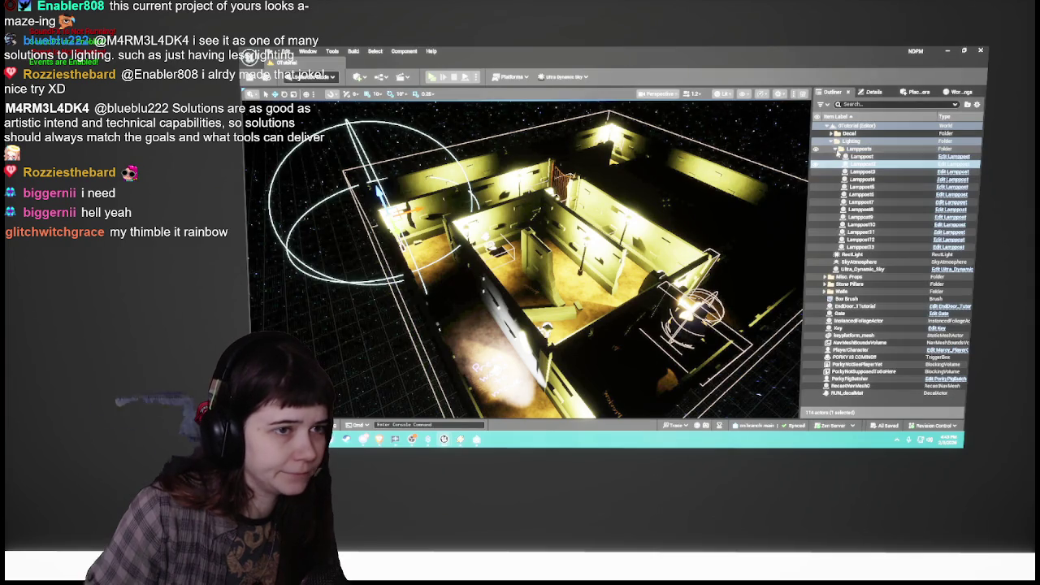
pyautogui.click(838, 151)
pyautogui.click(867, 348)
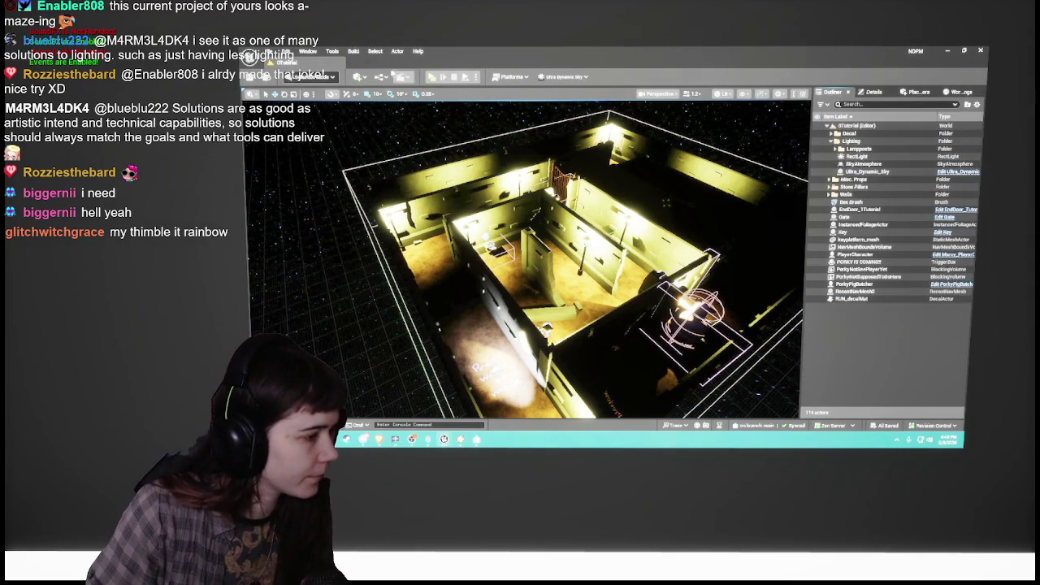
# Step: Open the MainMenu level from the Content Drawer and launch it in a Play preview
pyautogui.hotkey('ctrl', 'space')
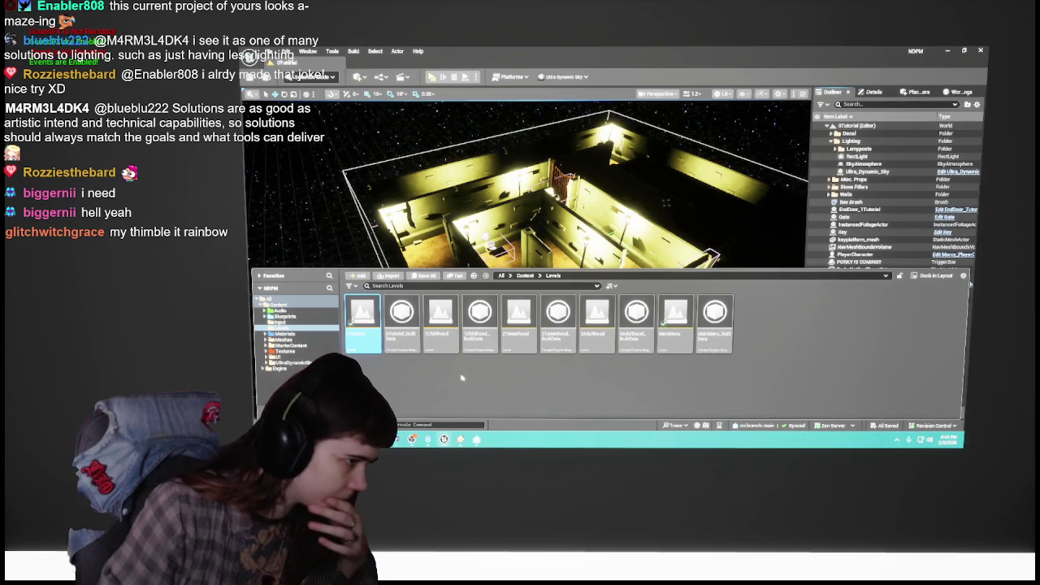
pyautogui.doubleClick(689, 325)
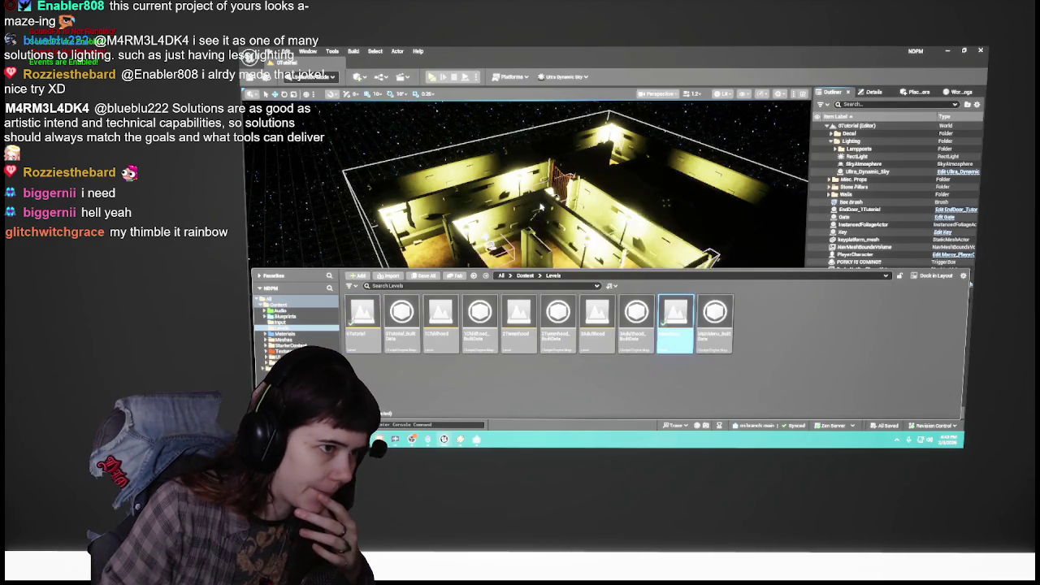
pyautogui.click(431, 76)
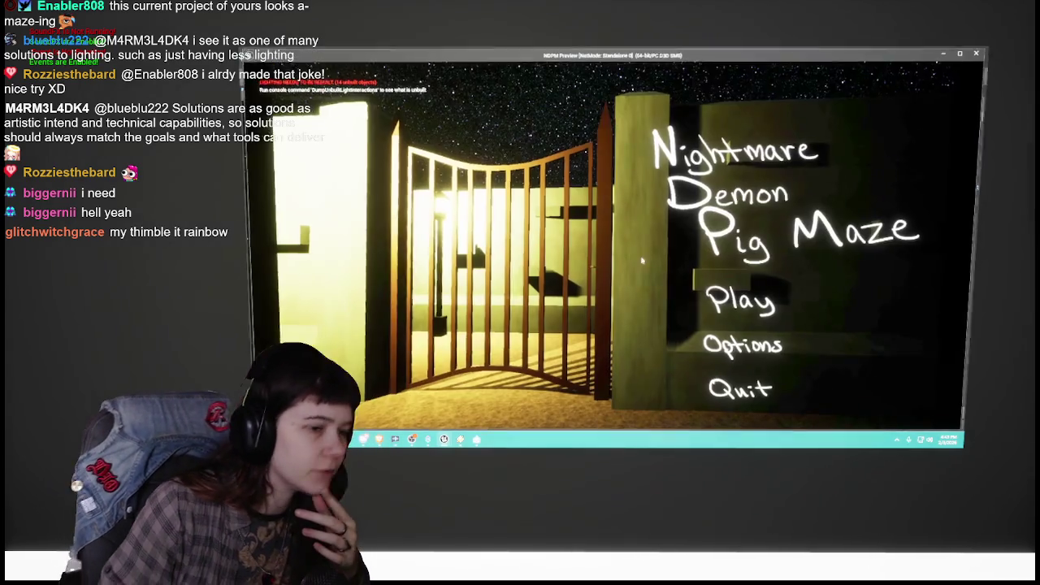
# Step: Start the game from the main menu, play its opening, then stop the preview
pyautogui.click(738, 297)
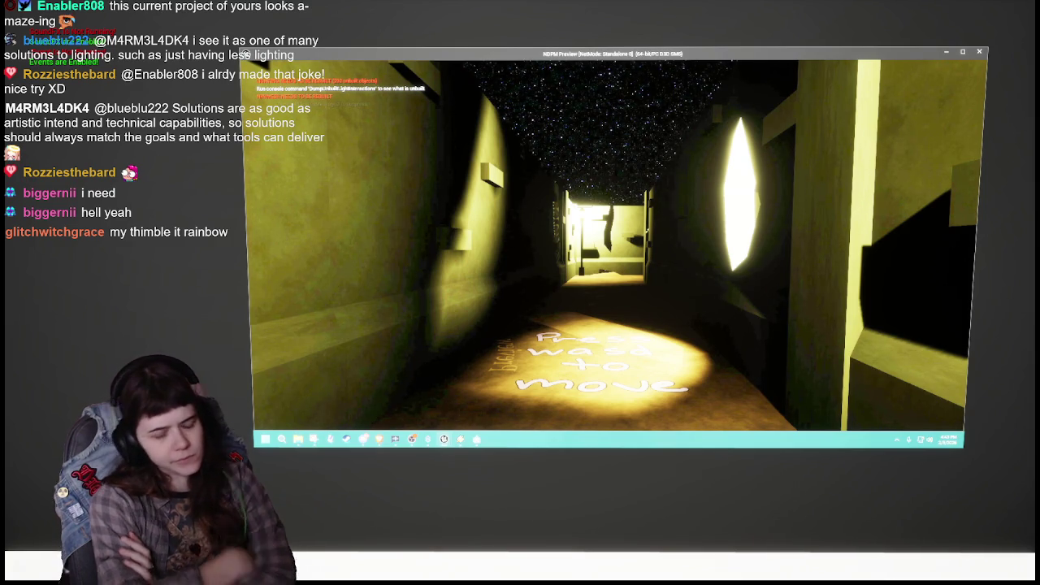
pyautogui.press('Escape')
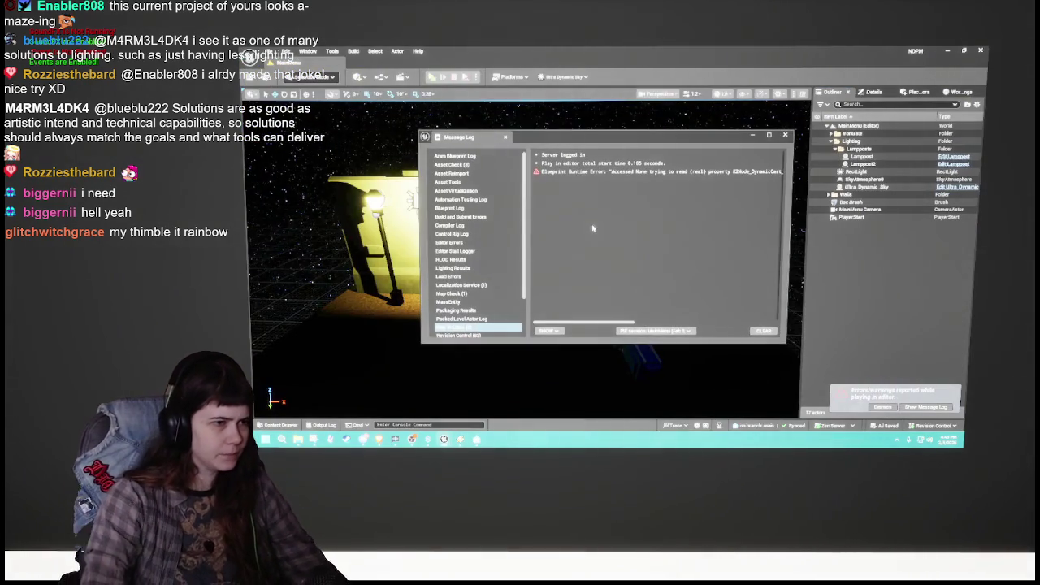
# Step: Close the Message Log and open the 0Tutorial level from the Content Drawer
pyautogui.click(787, 135)
pyautogui.hotkey('ctrl', 'space')
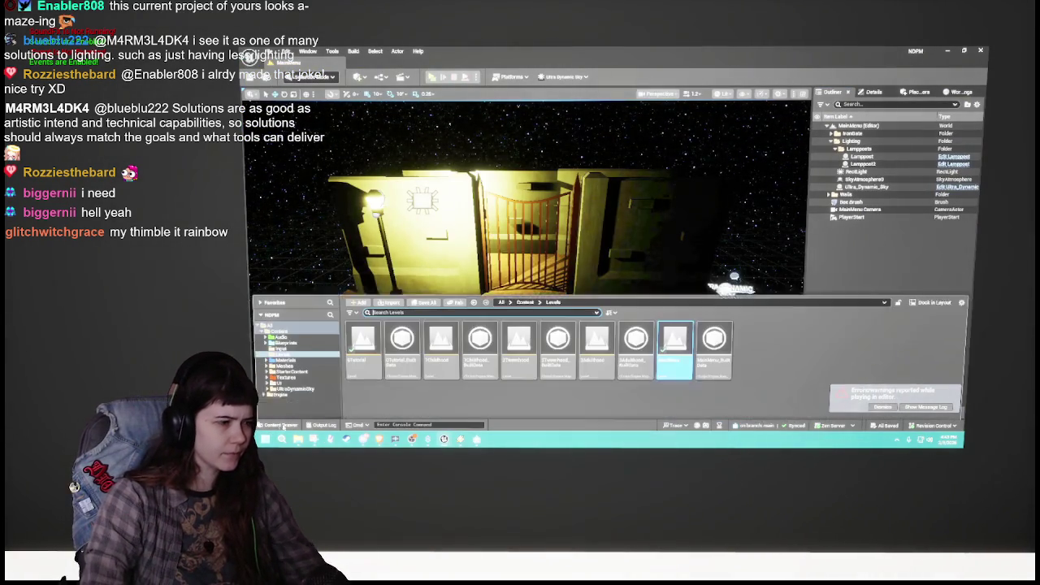
pyautogui.doubleClick(364, 321)
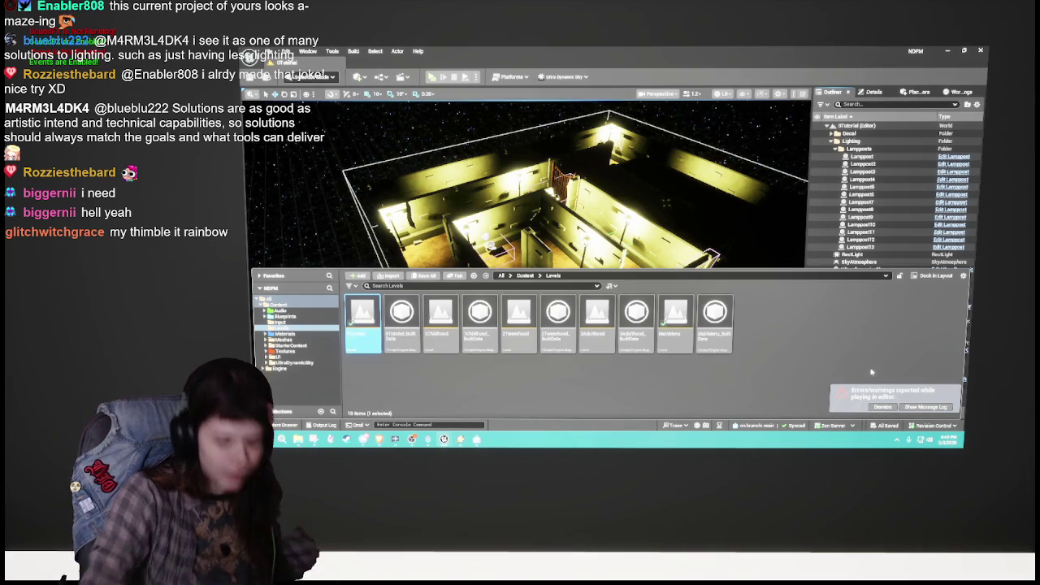
pyautogui.hotkey('ctrl', 'space')
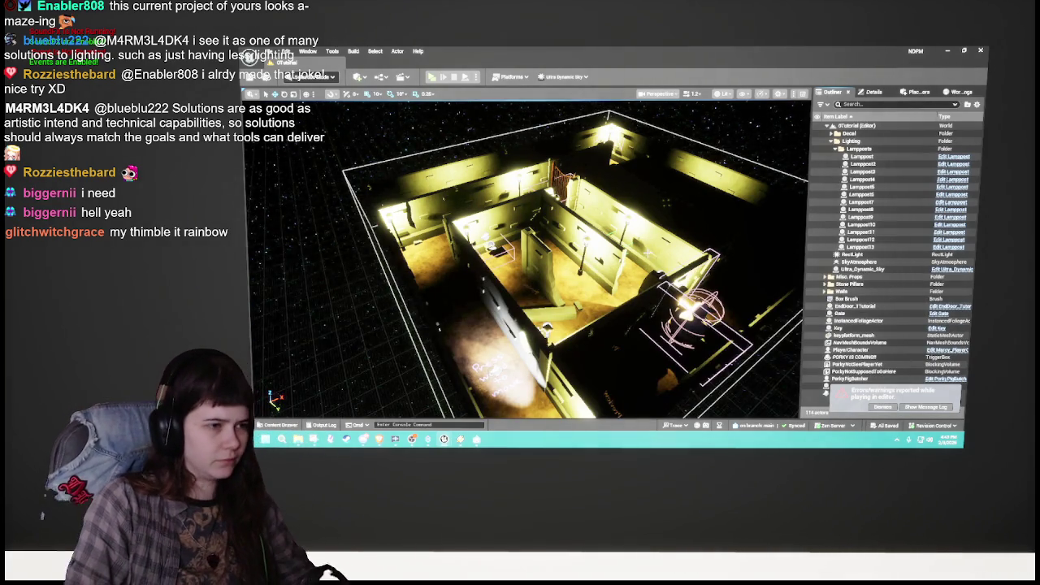
# Step: Collapse the Lampposts folder and start Build Lighting Only
pyautogui.scroll(-3, 528, 260)
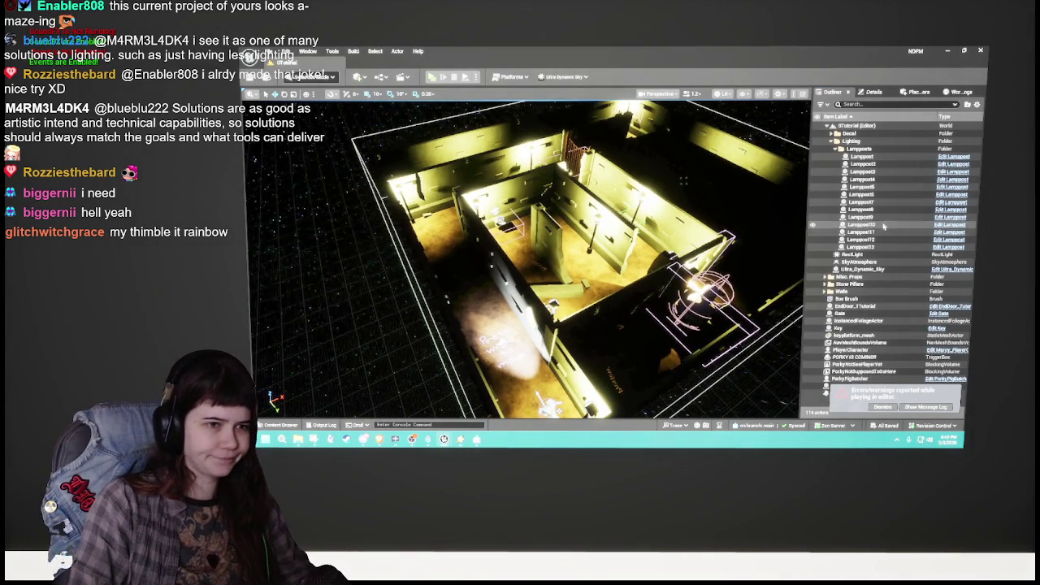
pyautogui.click(836, 149)
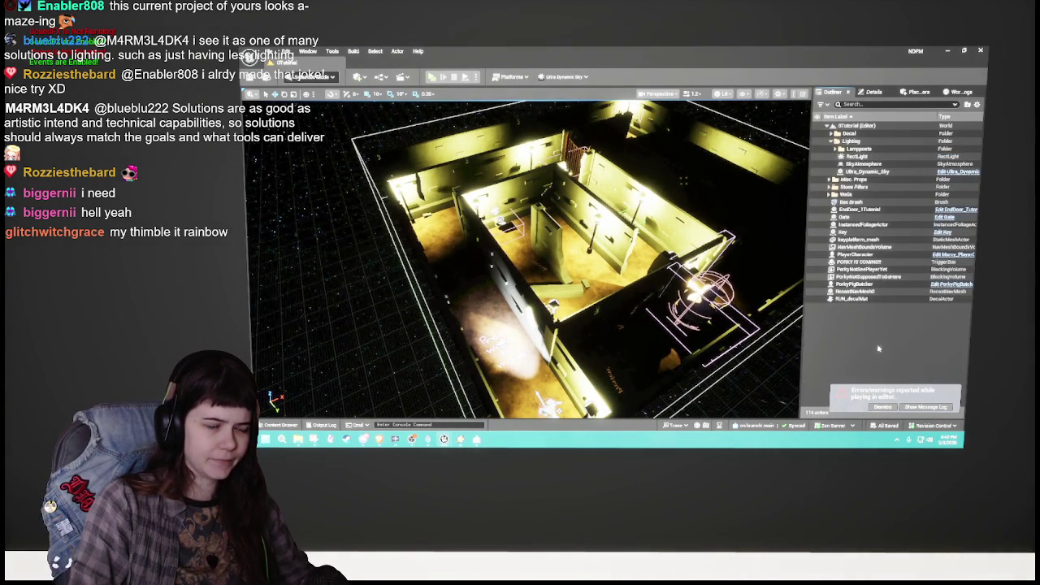
pyautogui.click(355, 51)
pyautogui.click(370, 84)
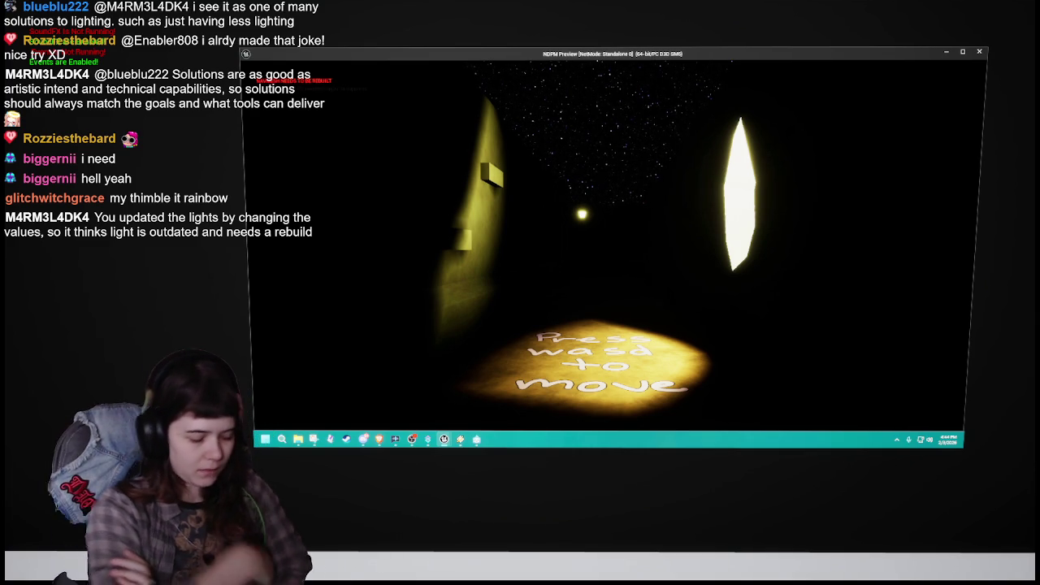
# Step: Stop the 0Tutorial game preview after the lighting rebuild and play test
pyautogui.press('Escape')
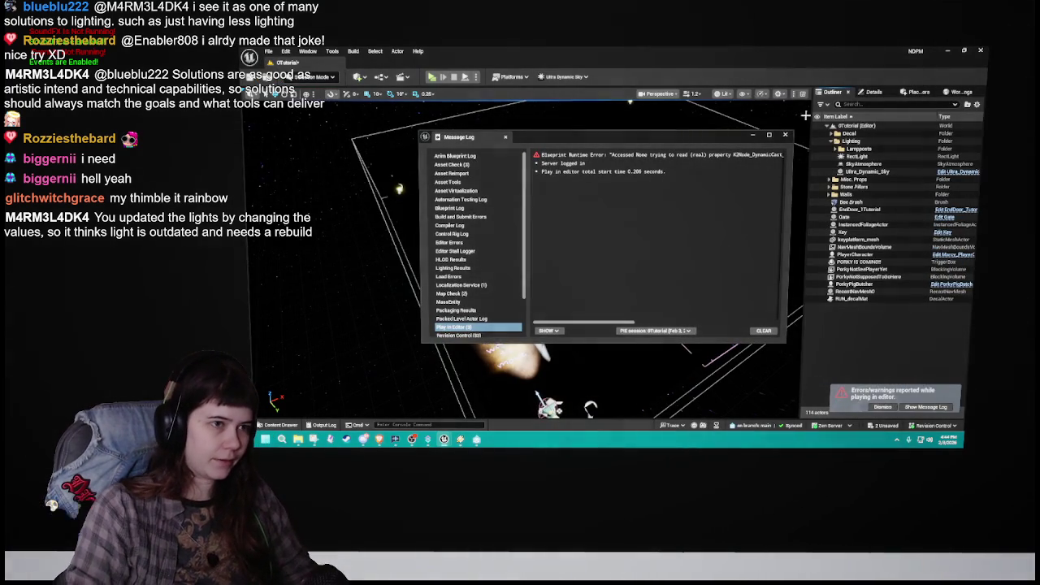
pyautogui.click(785, 135)
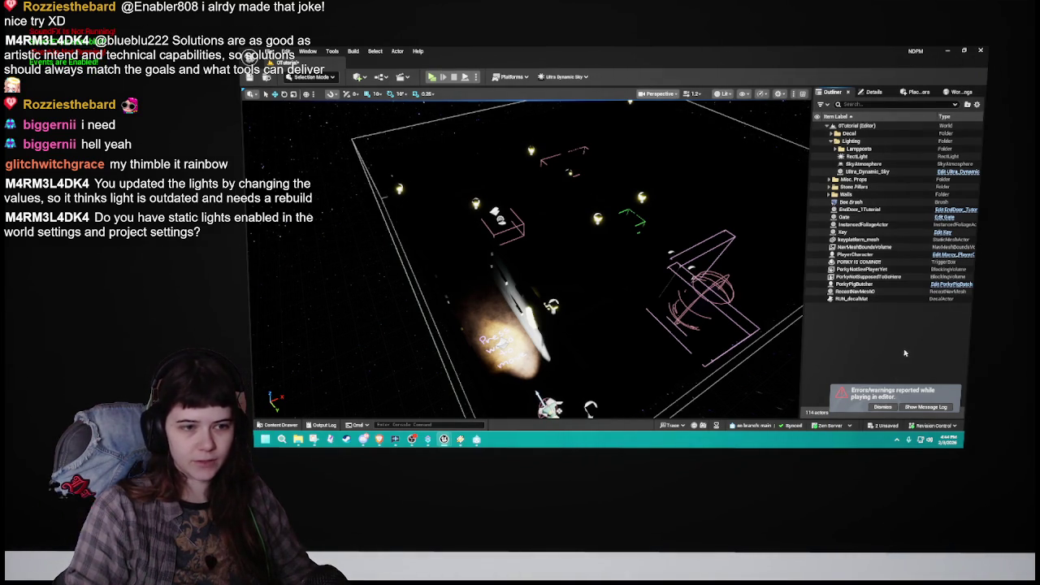
pyautogui.click(833, 93)
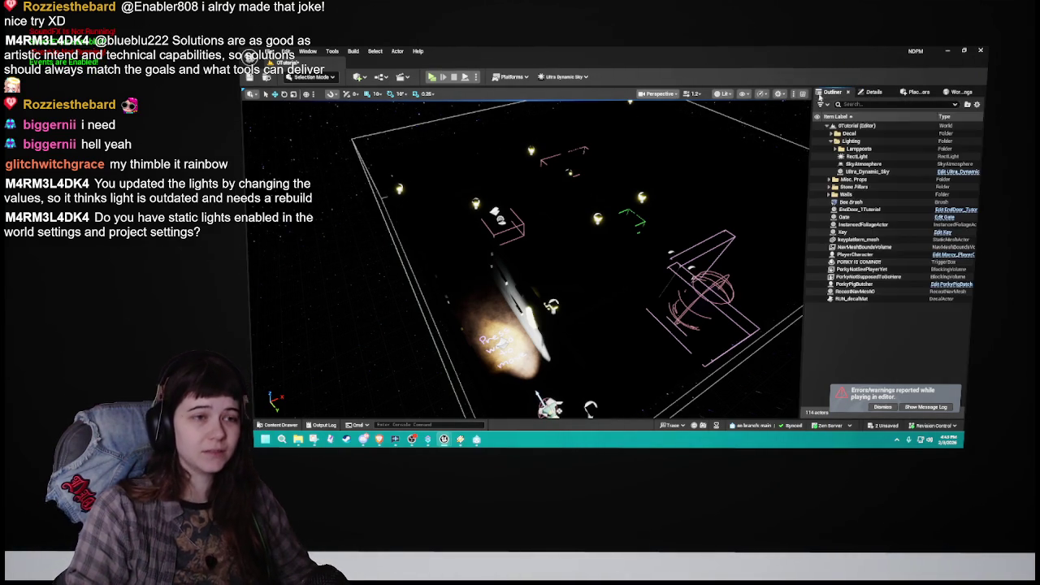
pyautogui.click(286, 51)
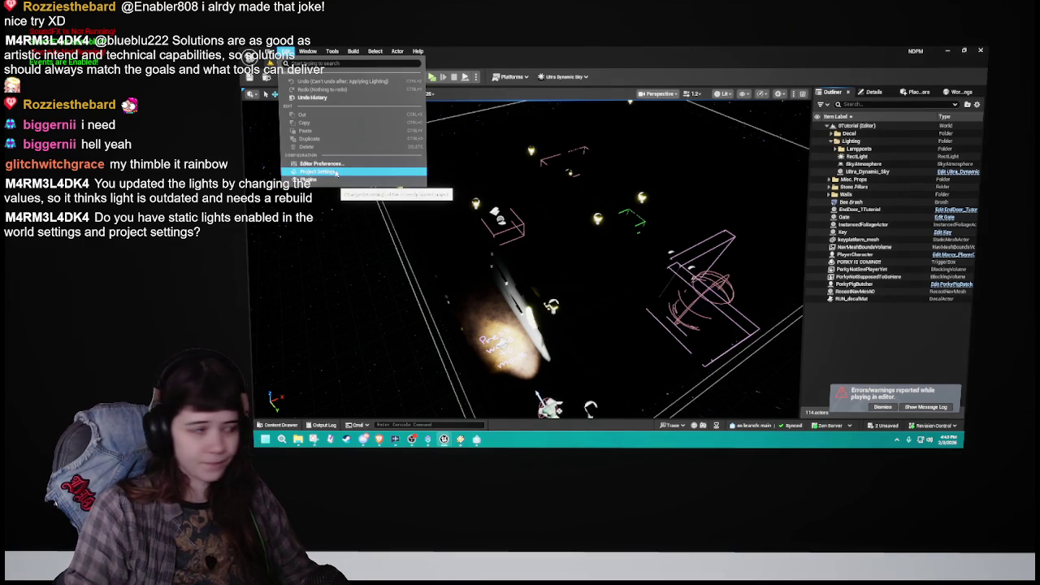
pyautogui.click(959, 96)
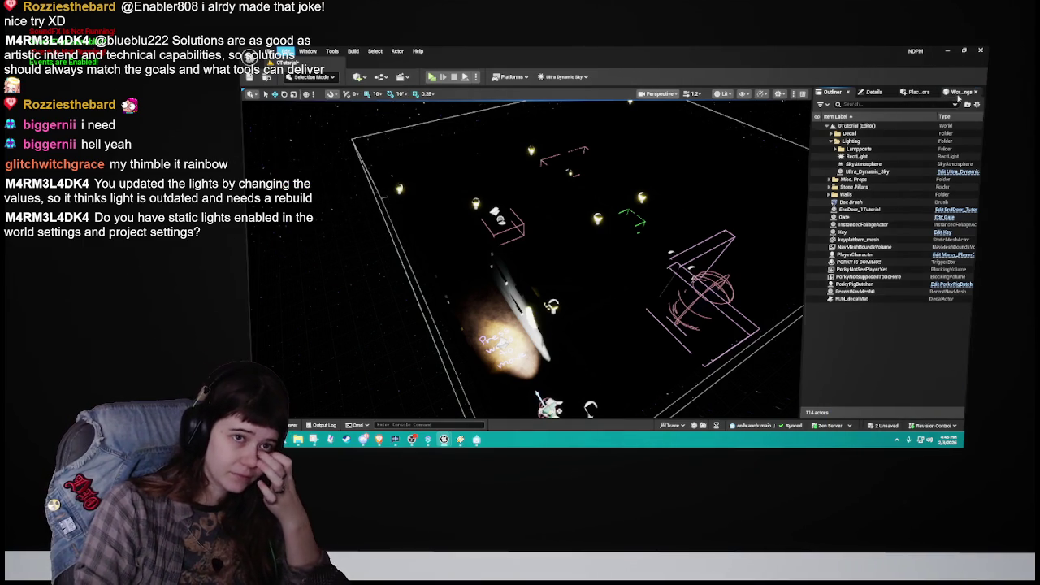
pyautogui.click(959, 93)
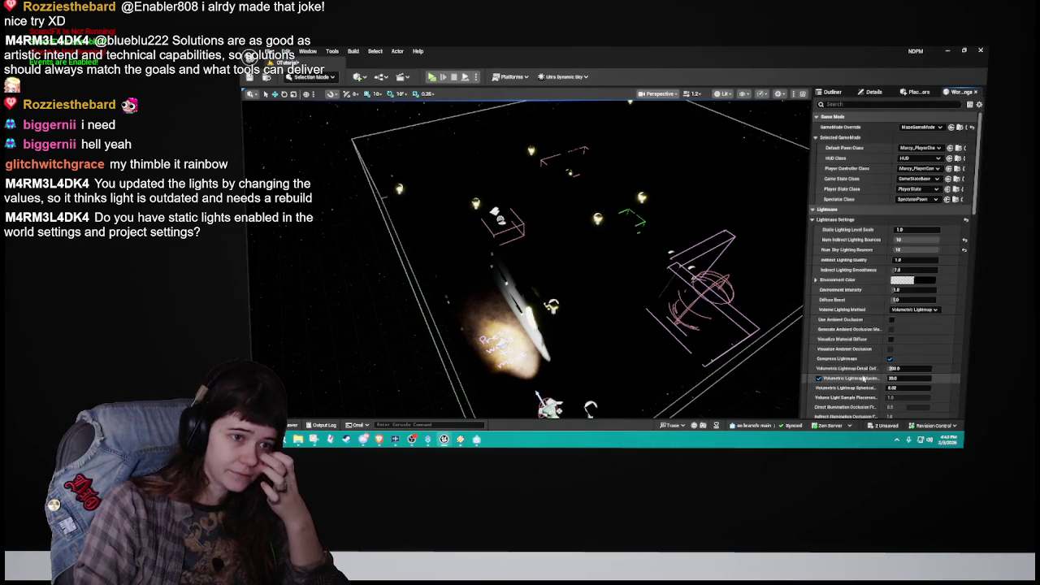
pyautogui.click(865, 105)
pyautogui.write('static')
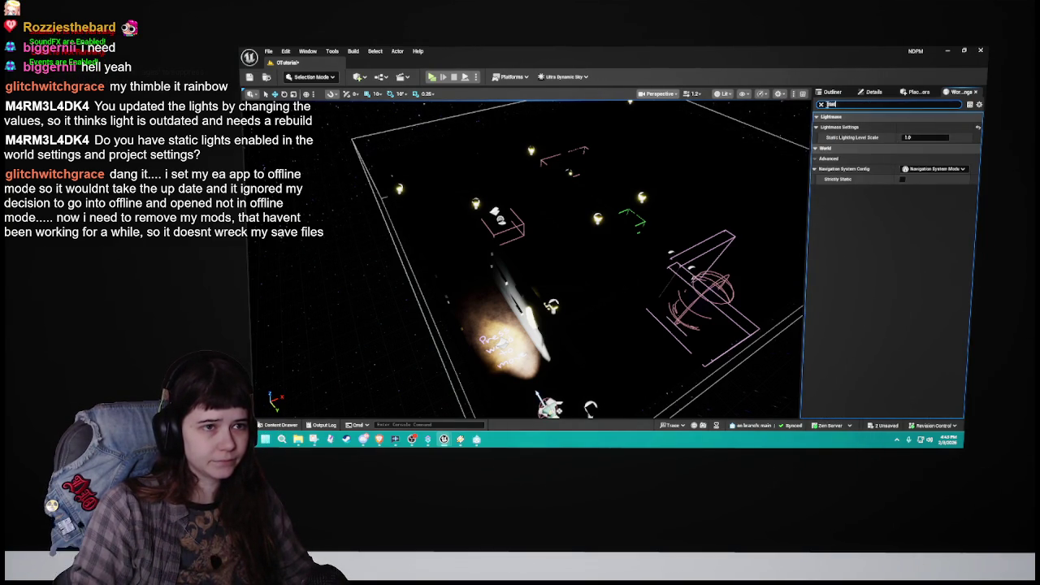
pyautogui.click(820, 105)
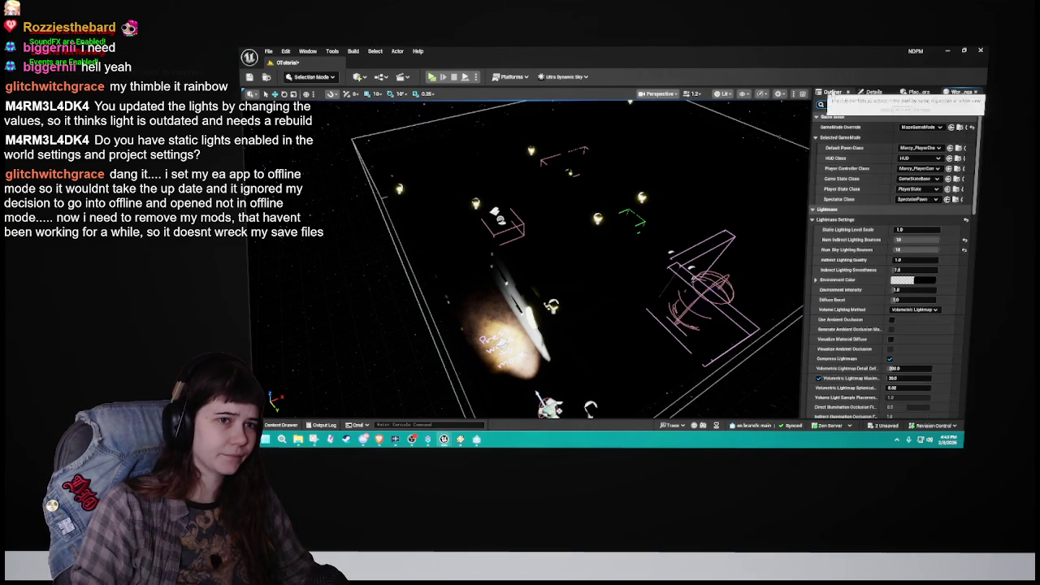
pyautogui.click(833, 91)
pyautogui.click(286, 51)
pyautogui.click(338, 179)
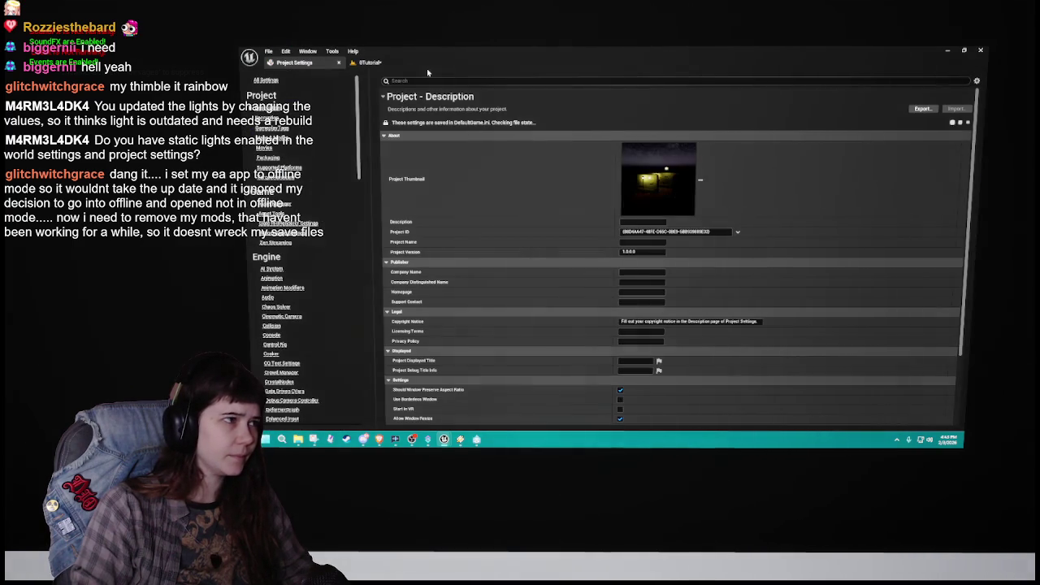
pyautogui.click(438, 82)
pyautogui.write('static')
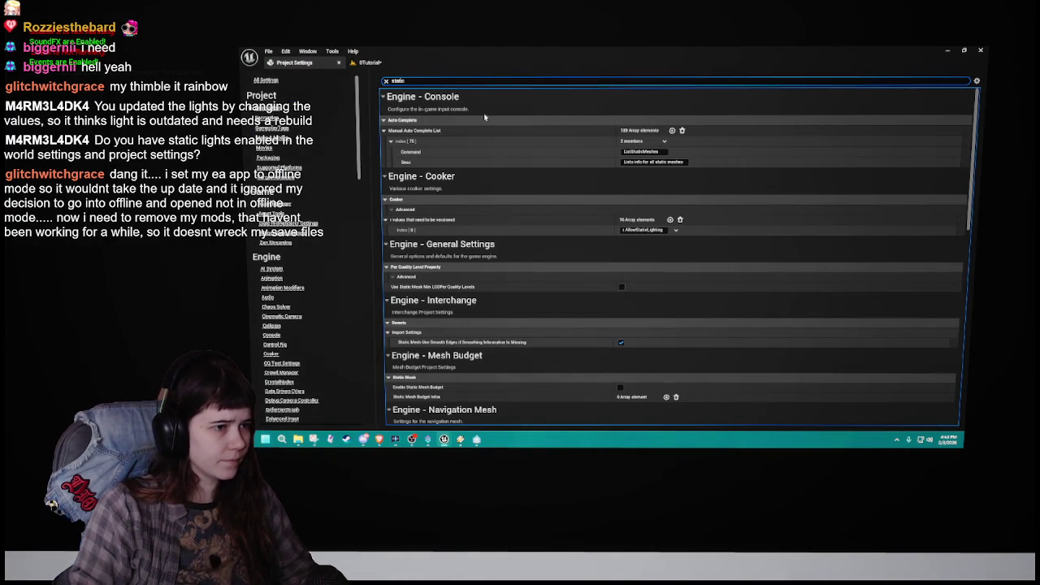
pyautogui.scroll(-3, 554, 288)
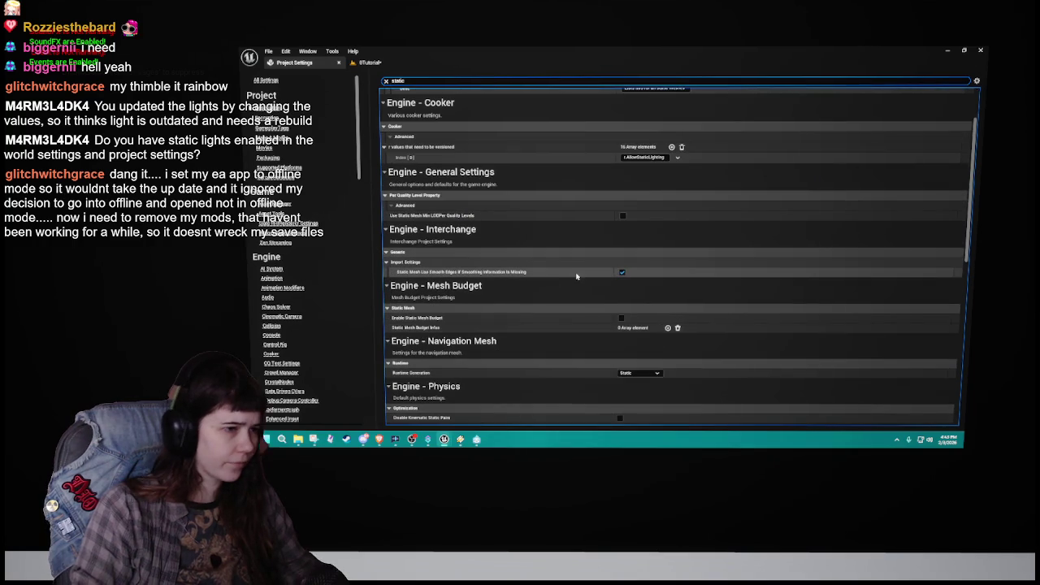
pyautogui.scroll(-3, 566, 278)
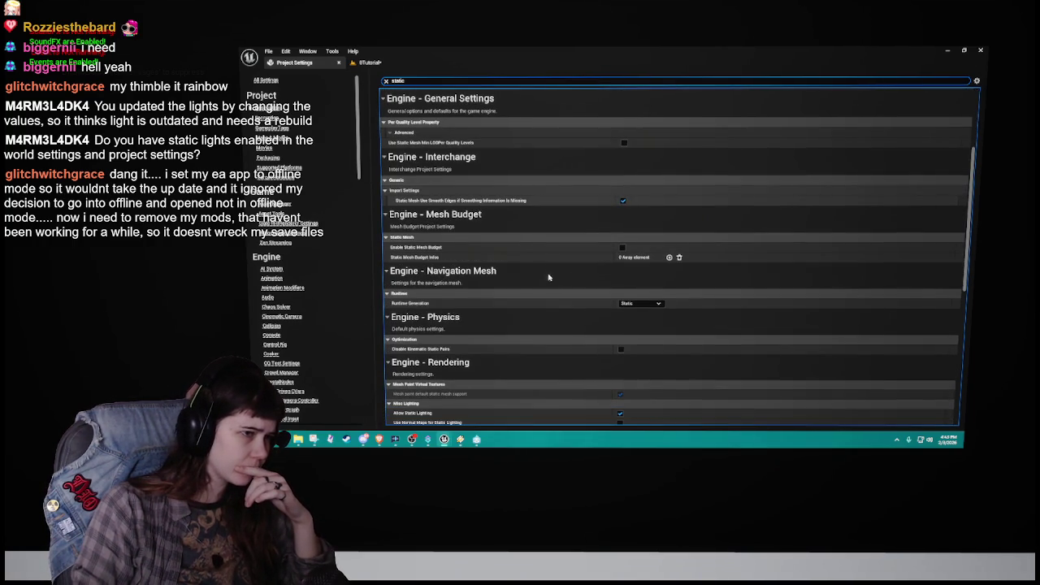
pyautogui.scroll(-3, 545, 276)
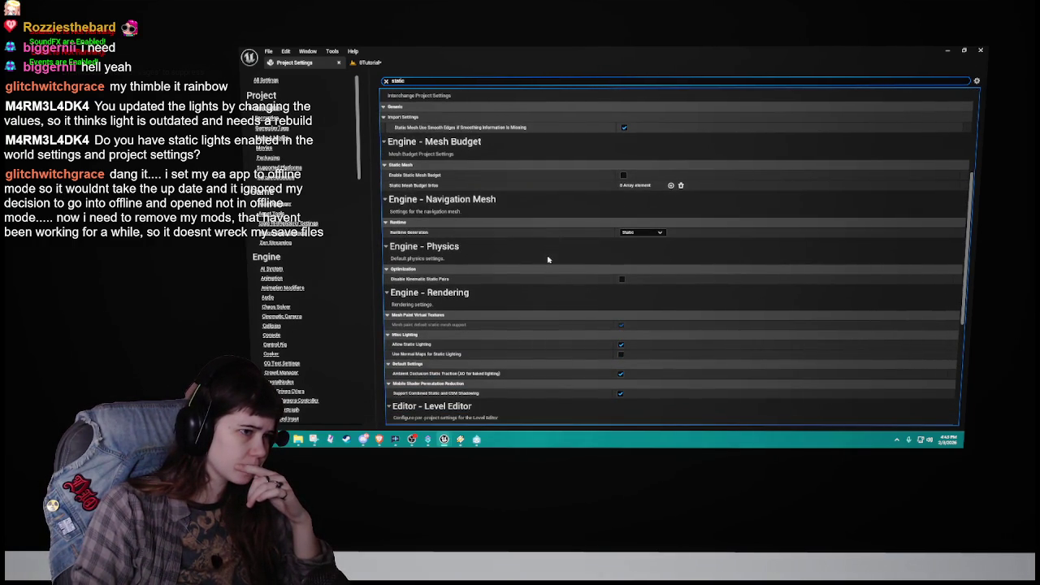
pyautogui.scroll(-3, 548, 259)
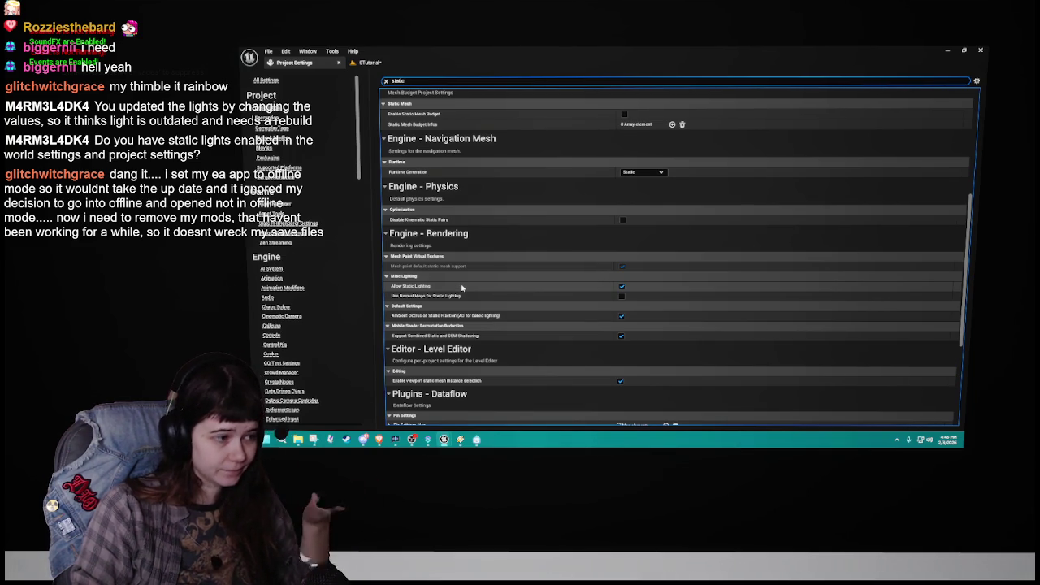
pyautogui.scroll(-5, 465, 288)
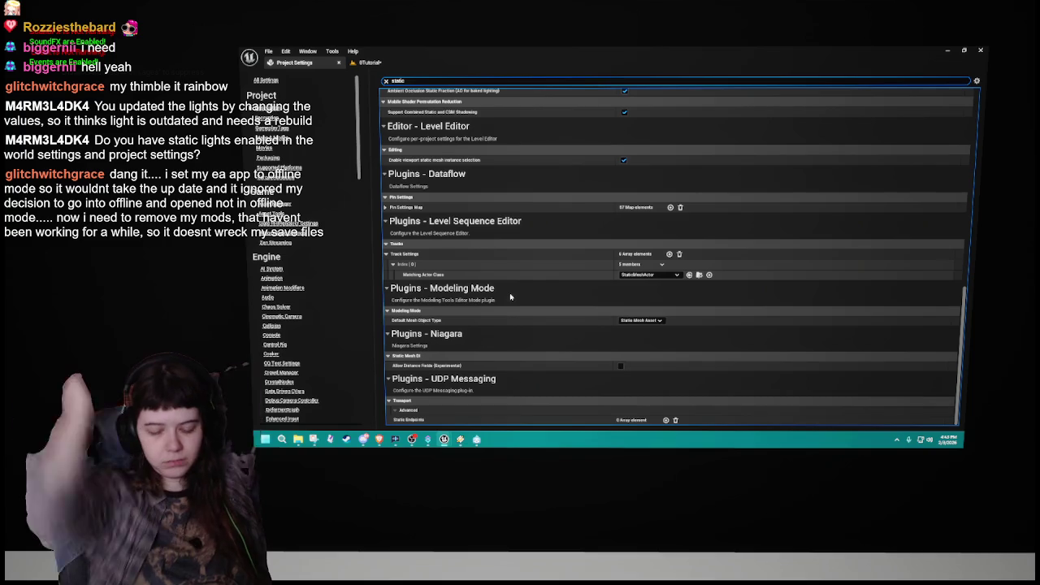
pyautogui.click(338, 63)
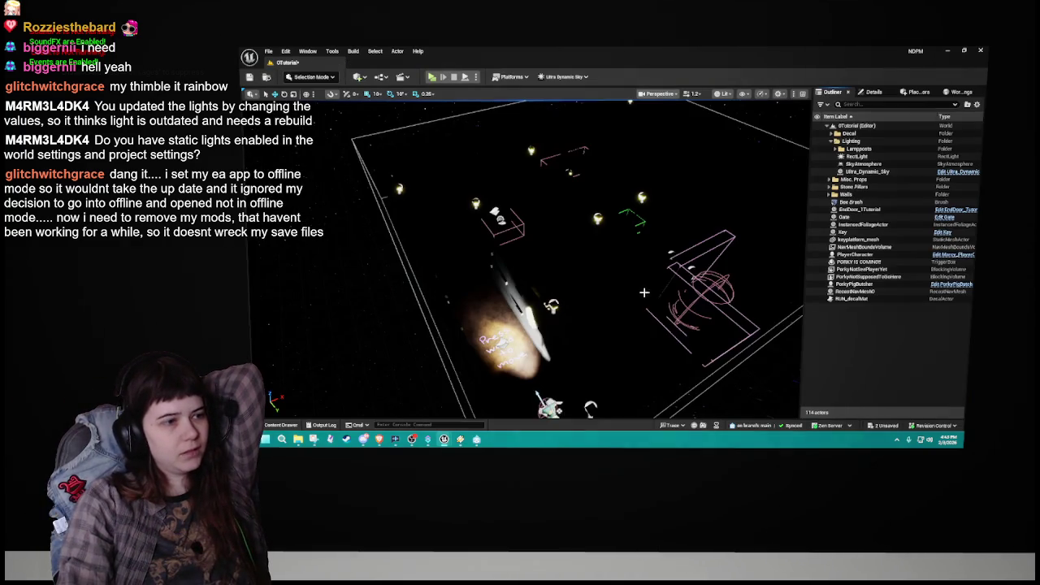
pyautogui.moveTo(630, 299); pyautogui.dragTo(643, 286)
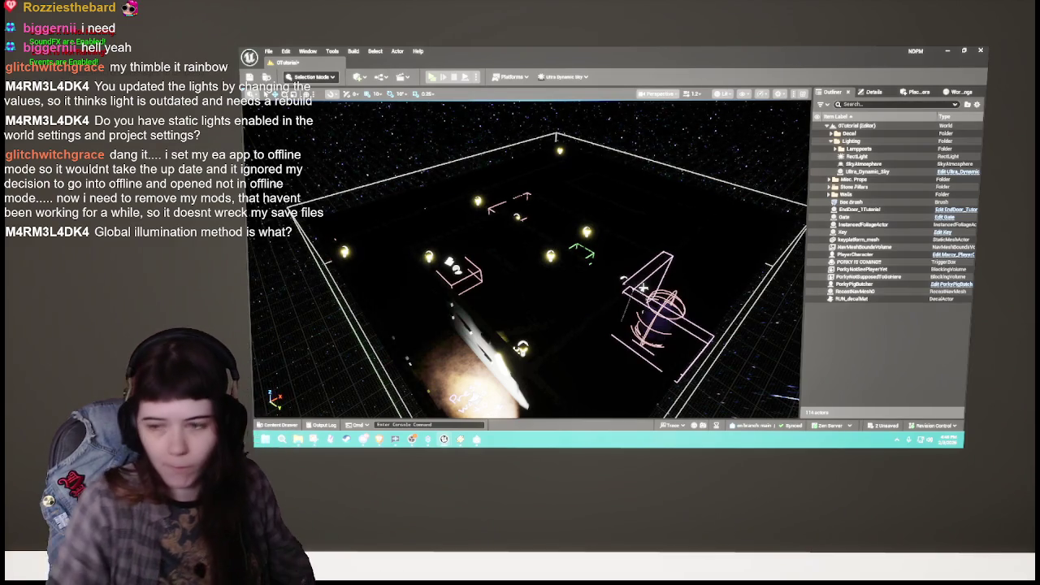
pyautogui.click(285, 52)
pyautogui.click(324, 173)
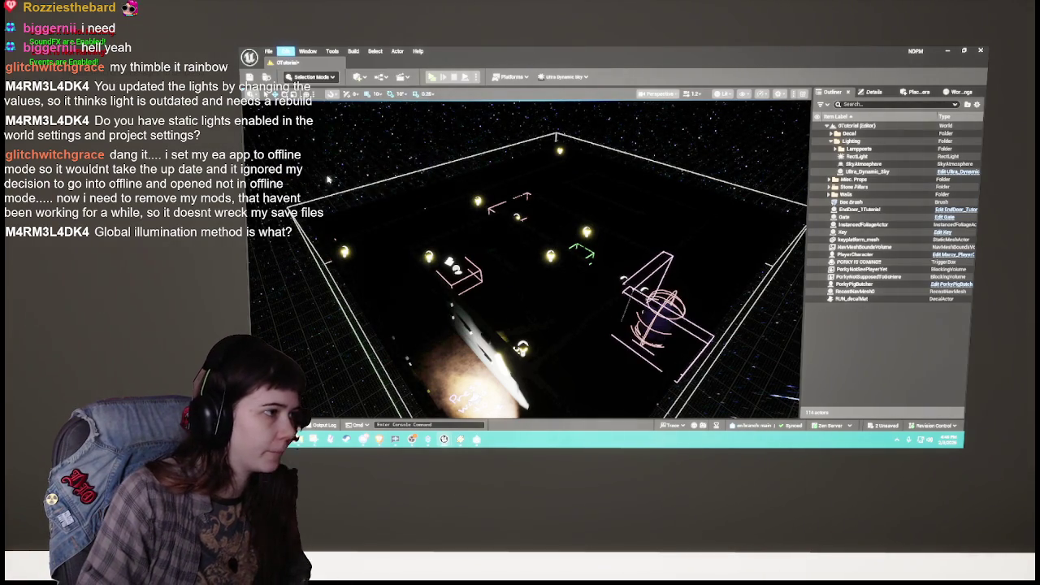
# Step: Show Engine > Rendering in Project Settings and scroll through the Global Illumination and Lumen options
pyautogui.scroll(-10, 317, 314)
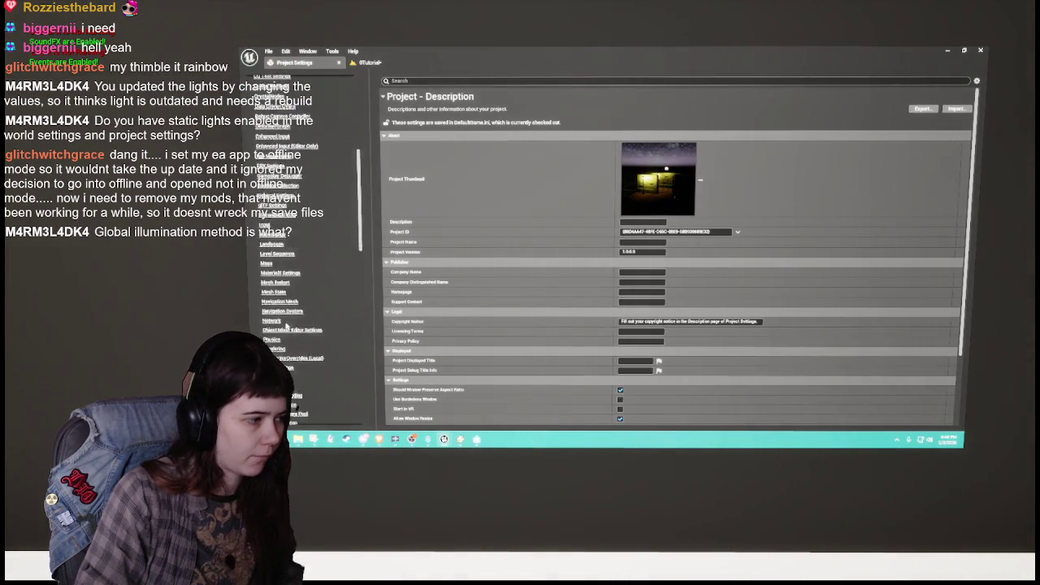
pyautogui.click(273, 315)
pyautogui.scroll(-15, 582, 233)
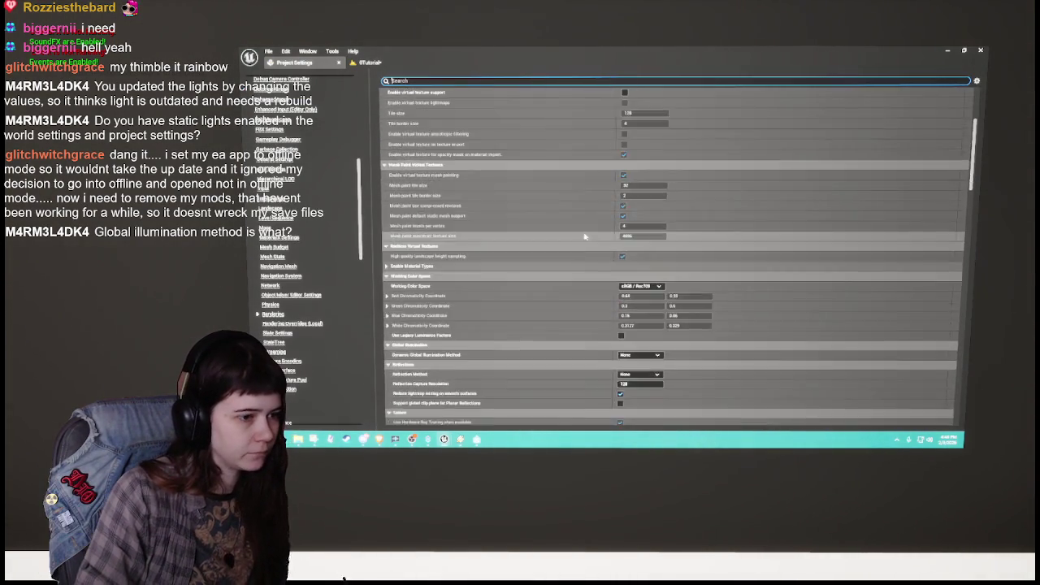
pyautogui.scroll(-8, 580, 234)
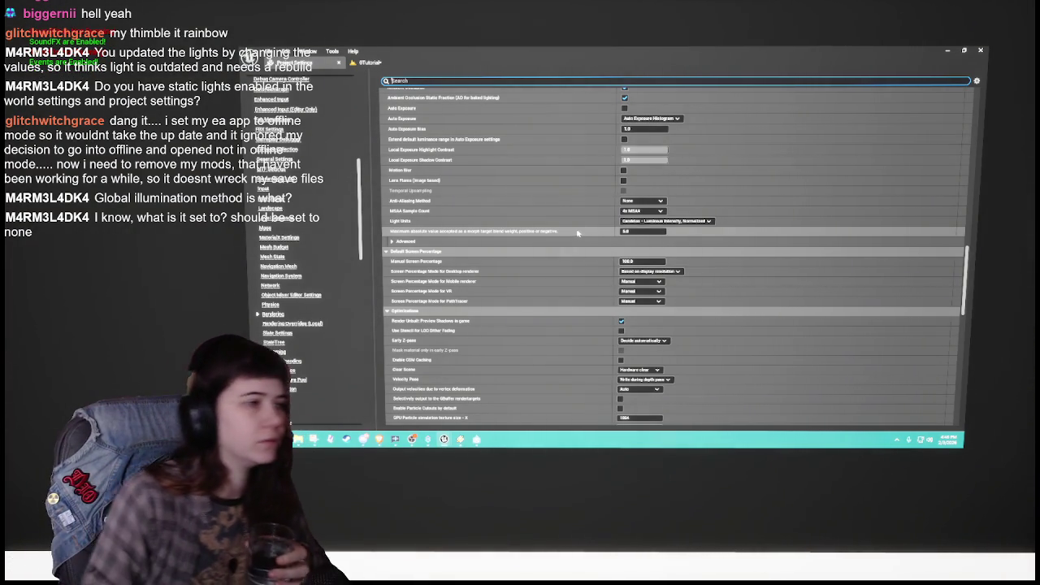
pyautogui.scroll(6, 581, 242)
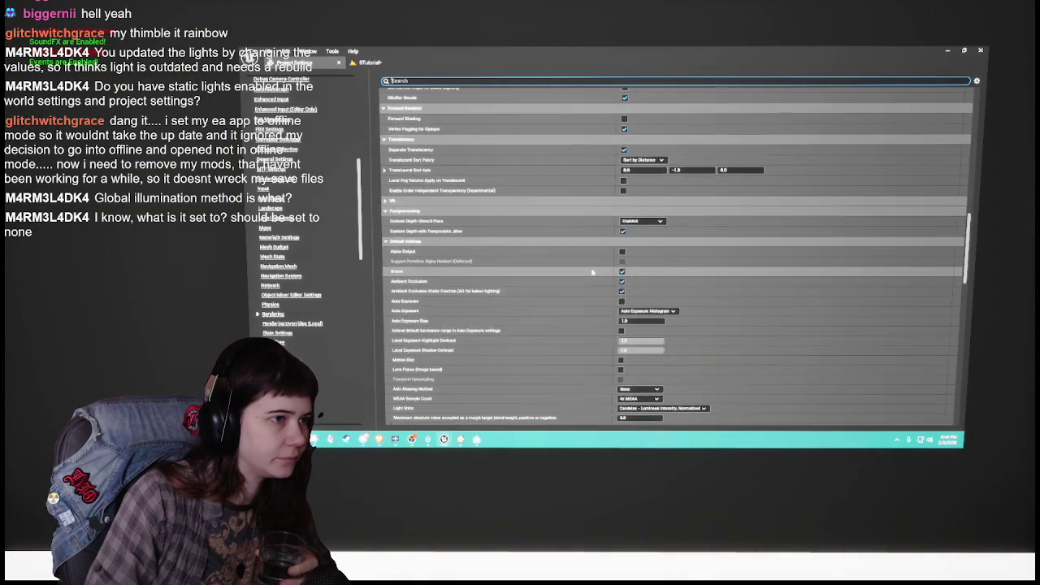
pyautogui.scroll(-5, 572, 276)
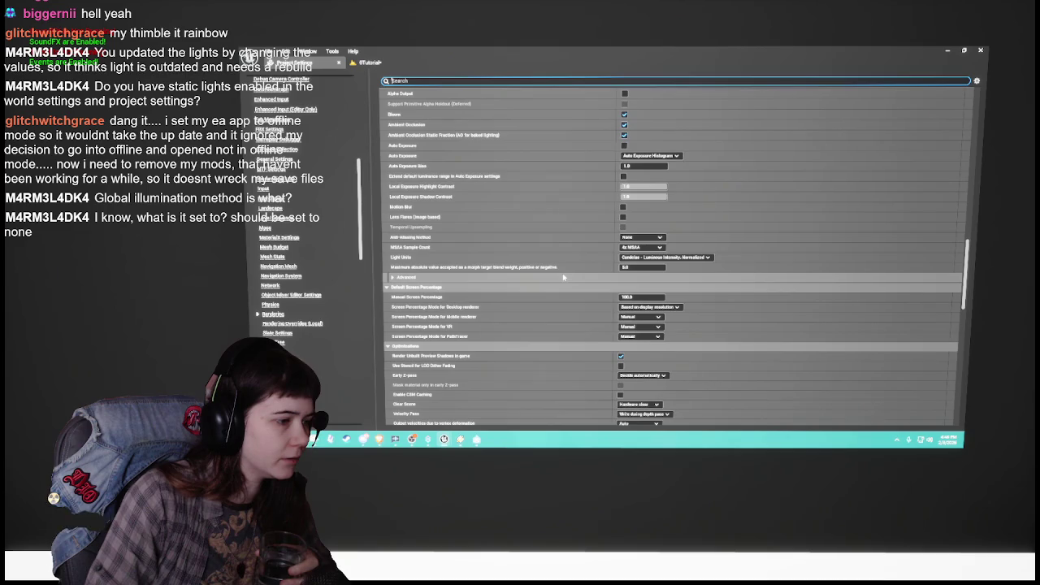
pyautogui.scroll(-15, 572, 303)
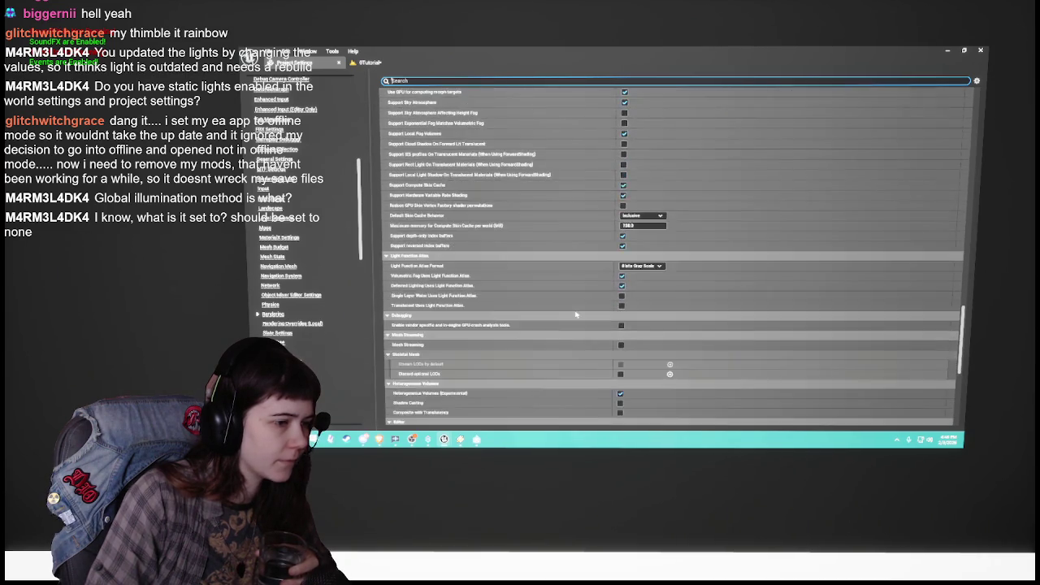
pyautogui.scroll(12, 577, 312)
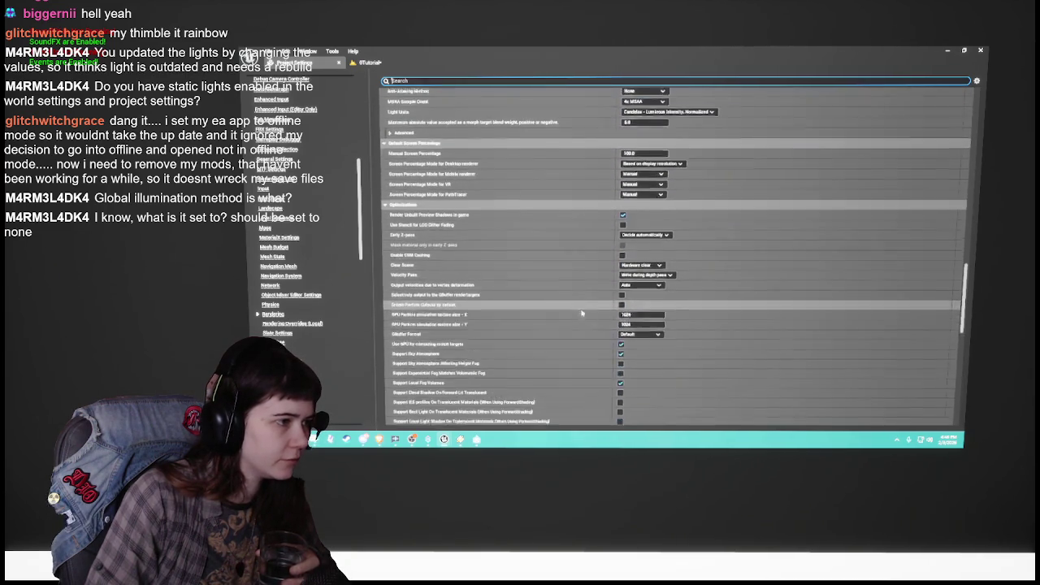
pyautogui.scroll(10, 569, 310)
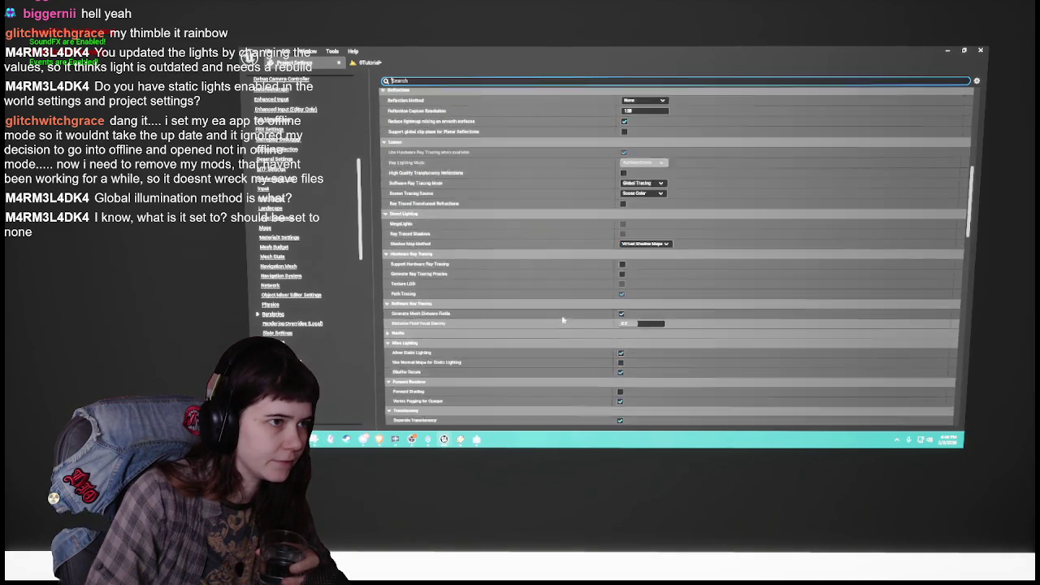
pyautogui.scroll(2, 560, 320)
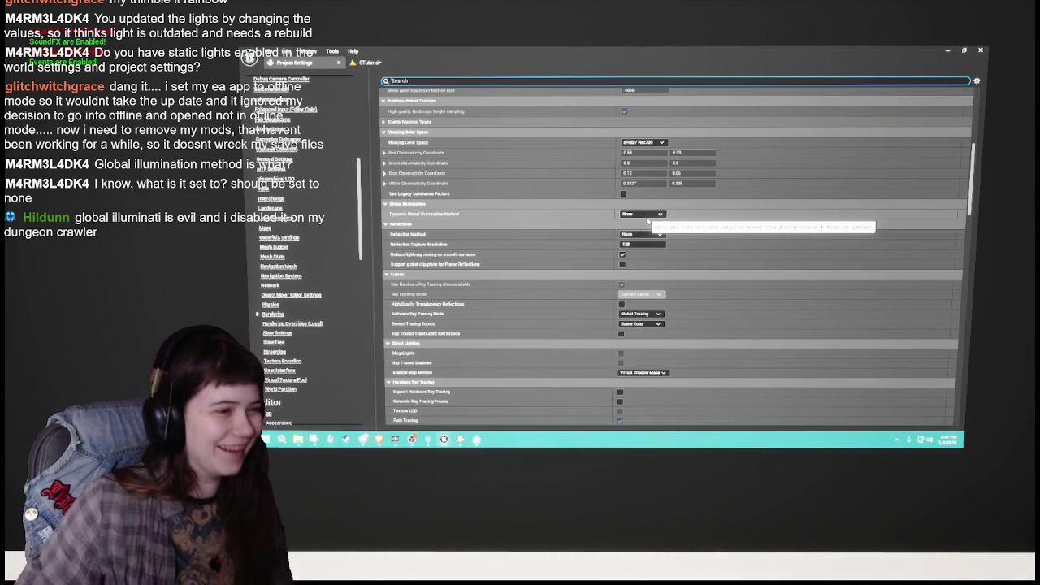
# Step: Review the Virtual Textures and Global Illumination Method settings, then go back to the 0Tutorial level tab
pyautogui.scroll(5, 552, 201)
pyautogui.scroll(3, 552, 201)
pyautogui.scroll(2, 552, 203)
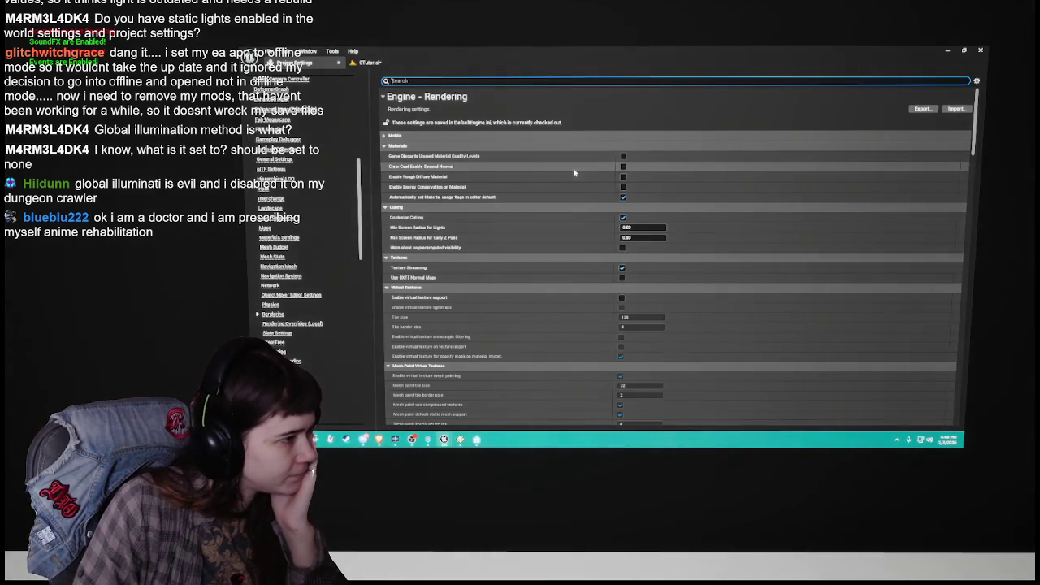
pyautogui.scroll(-4, 561, 187)
pyautogui.scroll(-8, 560, 191)
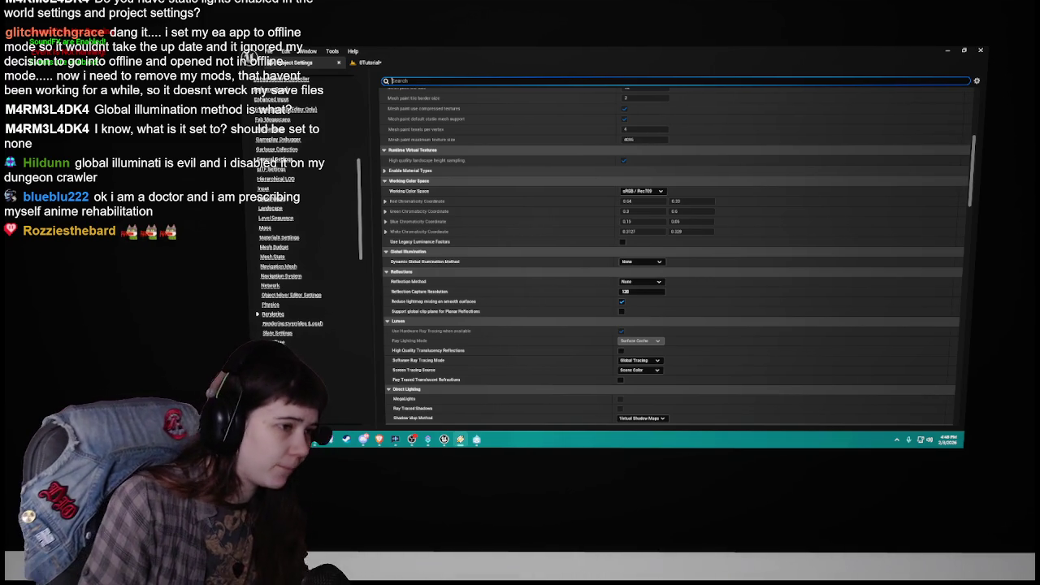
pyautogui.click(370, 62)
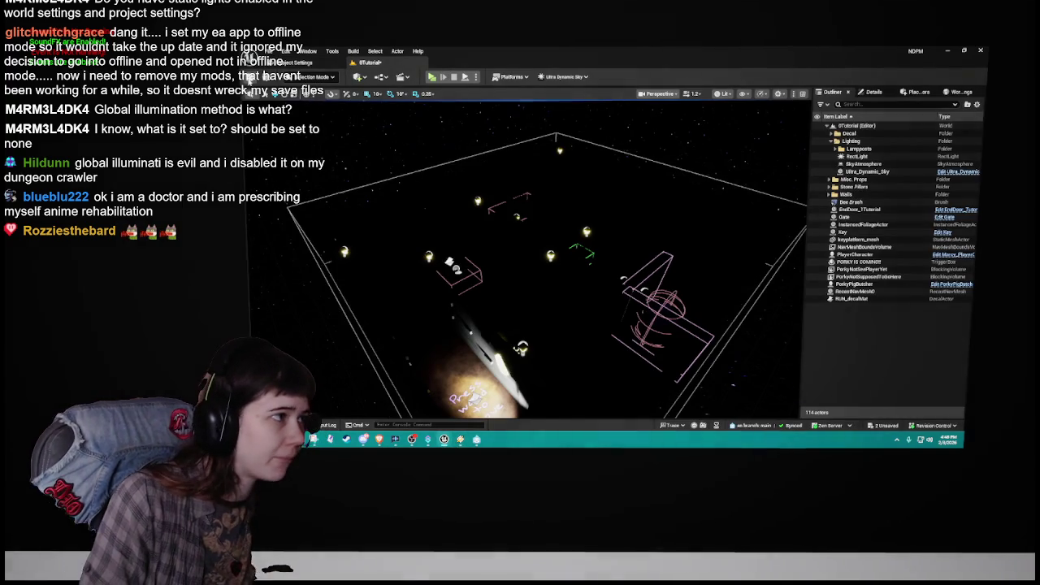
# Step: Save all changes, recheck Project Settings, then expand the Lighting folder's lamppost actors
pyautogui.hotkey('ctrl', 's')
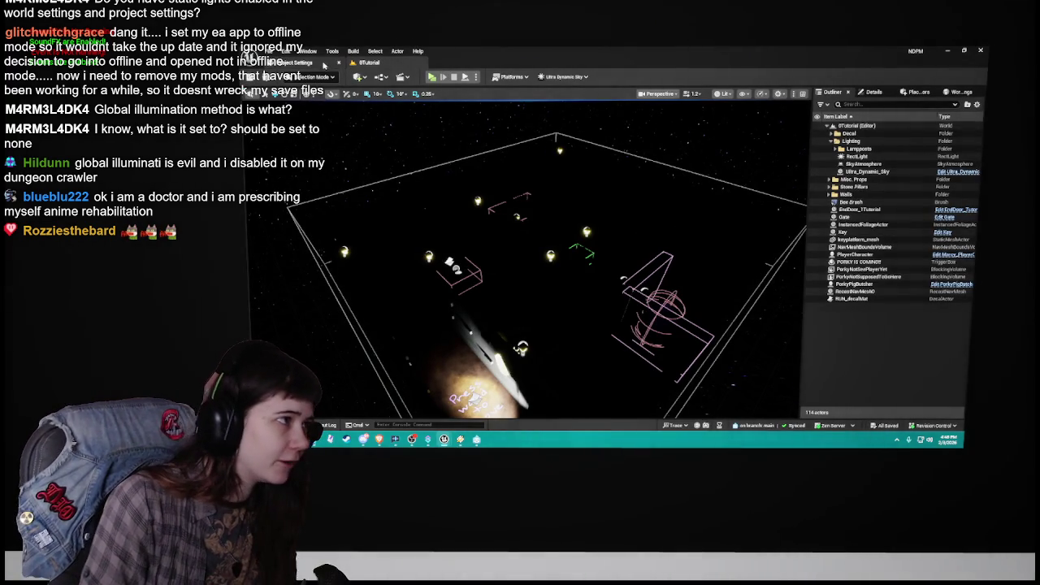
pyautogui.click(324, 62)
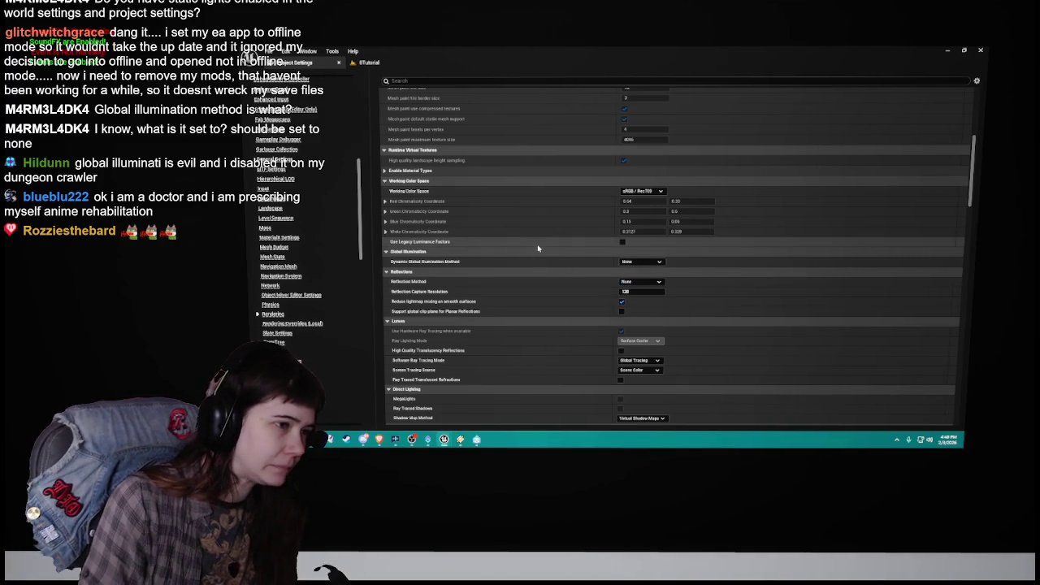
pyautogui.scroll(-5, 537, 241)
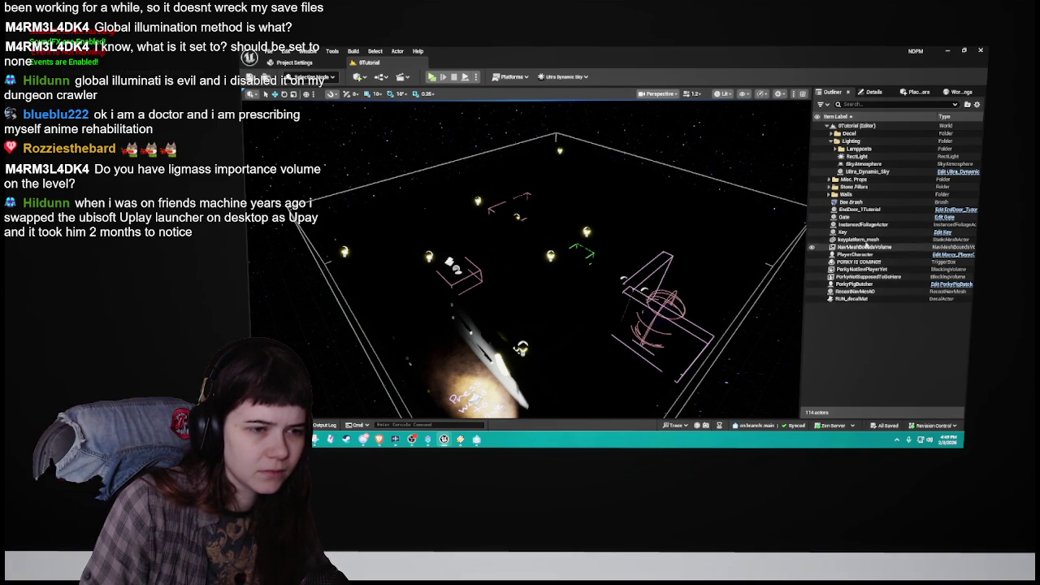
pyautogui.click(835, 149)
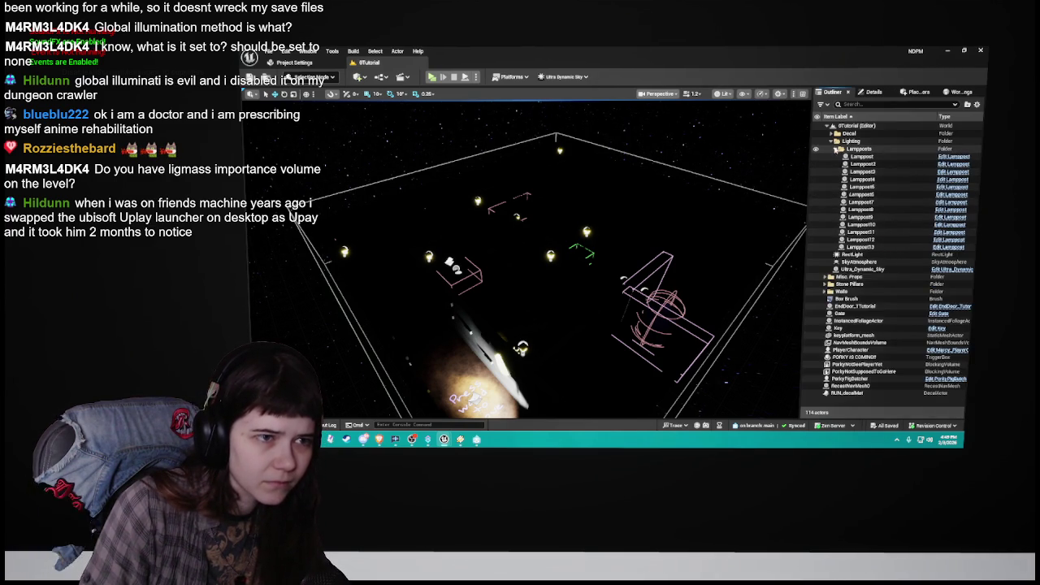
# Step: Search Place Actors for 'lightmass' and drop a Lightmass Importance Volume into the level
pyautogui.click(835, 148)
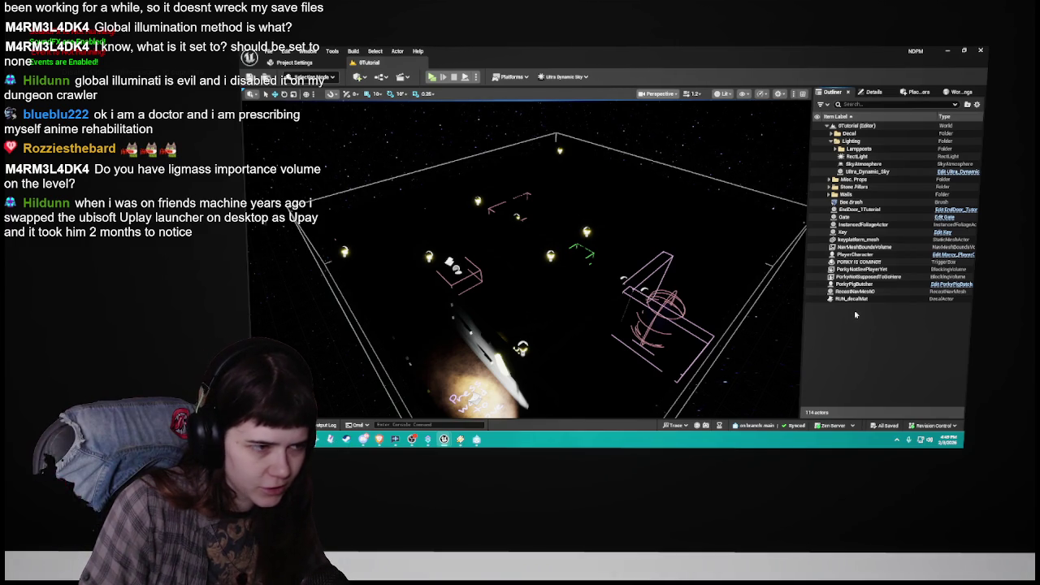
pyautogui.click(878, 92)
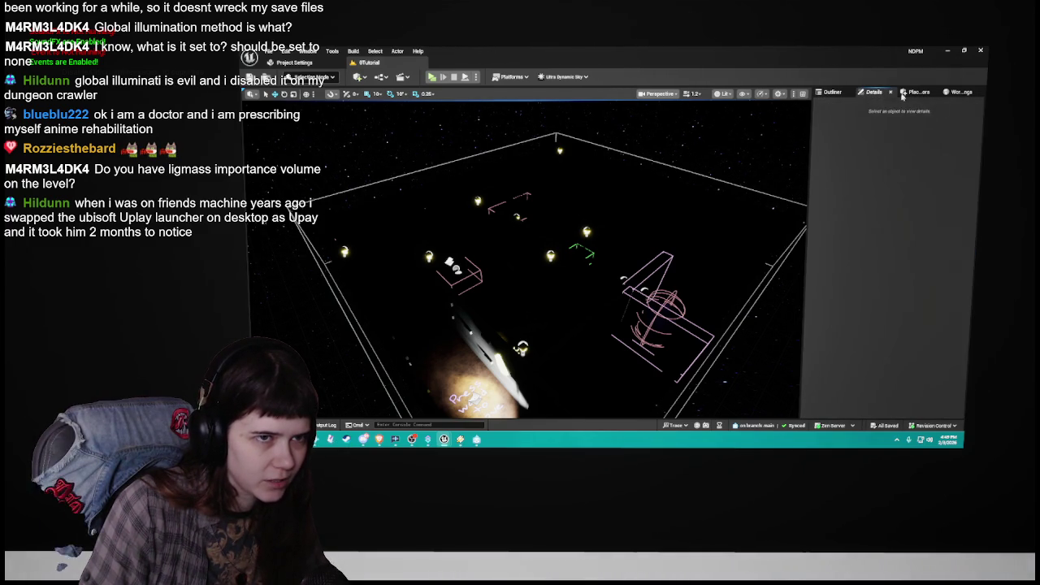
pyautogui.click(914, 93)
pyautogui.click(872, 107)
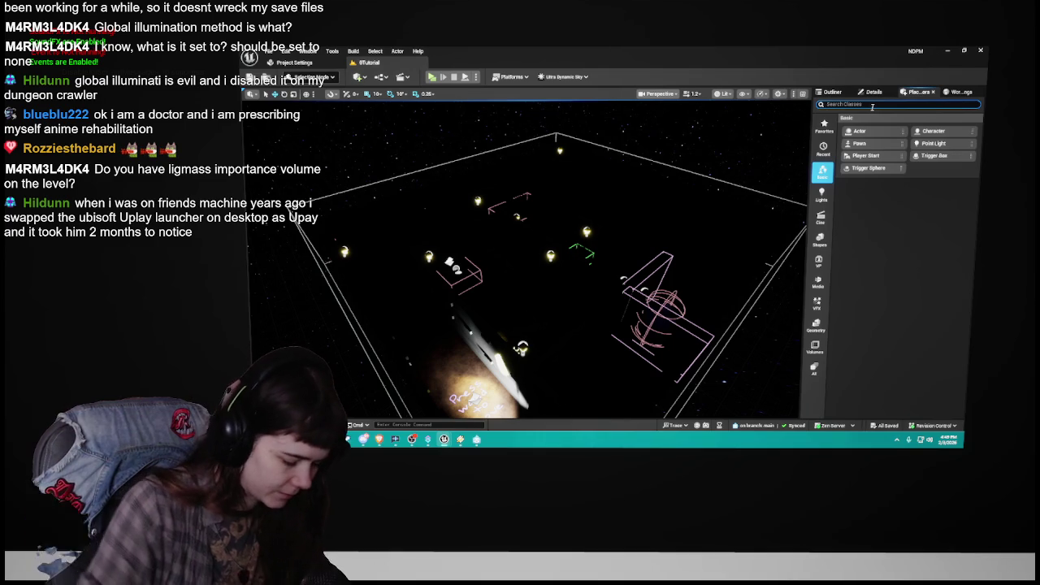
pyautogui.write('lightma')
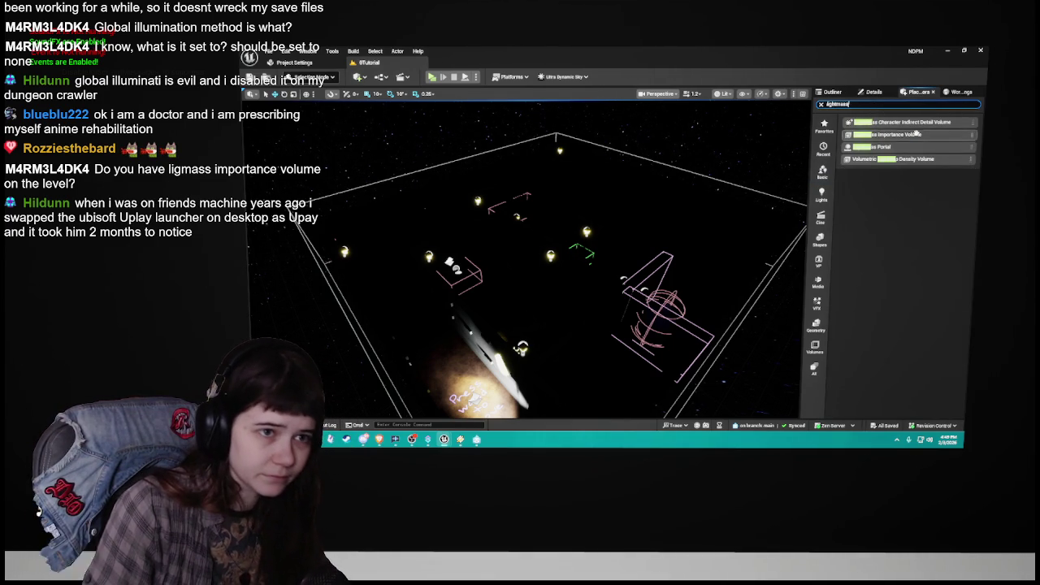
pyautogui.write('ss')
pyautogui.moveTo(900, 134); pyautogui.dragTo(532, 276)
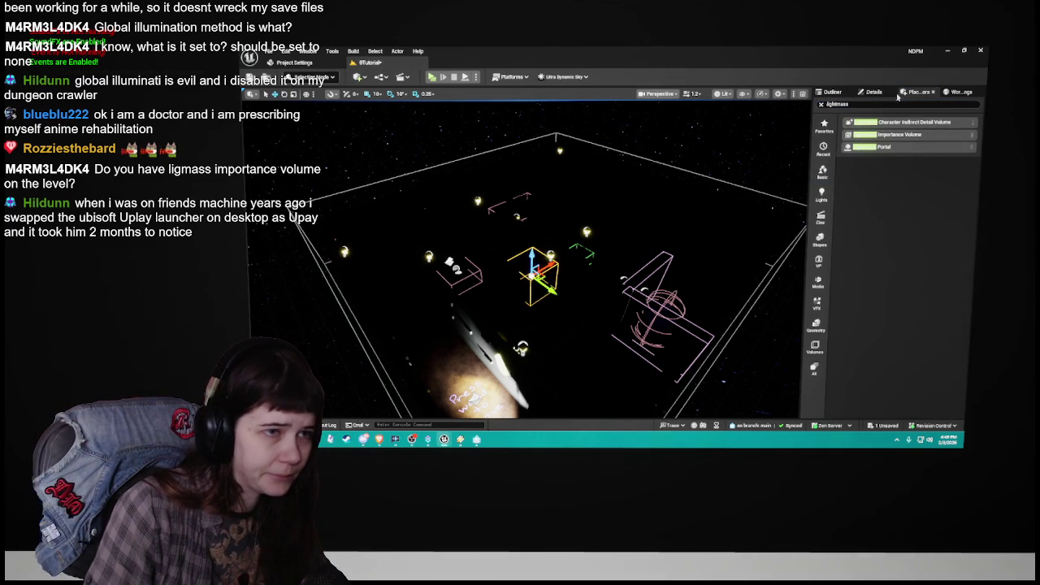
# Step: Move the Lightmass Importance Volume into the Lighting folder and reset its location to 0, 0, 0
pyautogui.click(832, 93)
pyautogui.moveTo(861, 247); pyautogui.dragTo(857, 140)
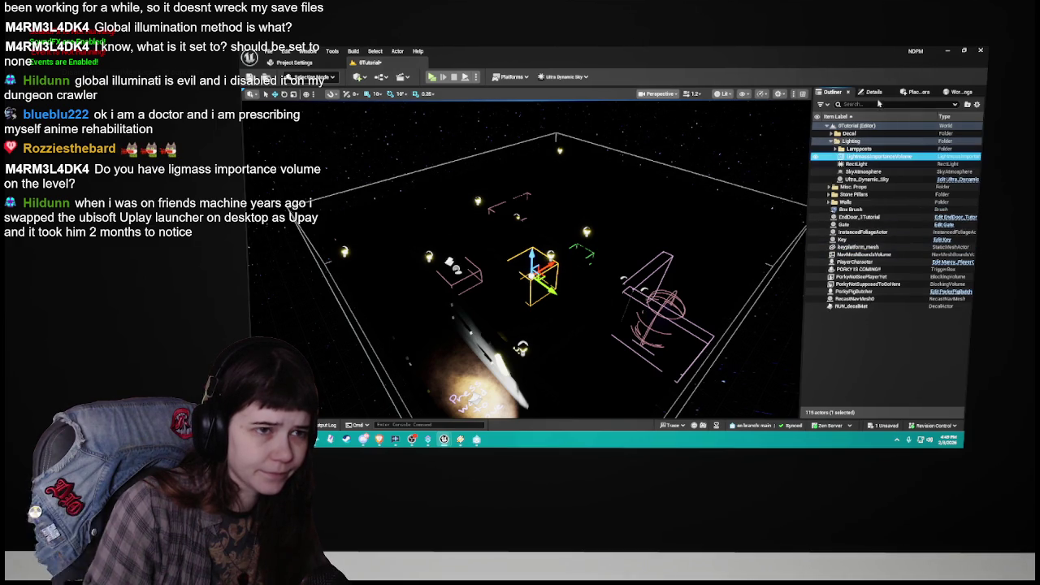
pyautogui.click(872, 92)
pyautogui.click(967, 203)
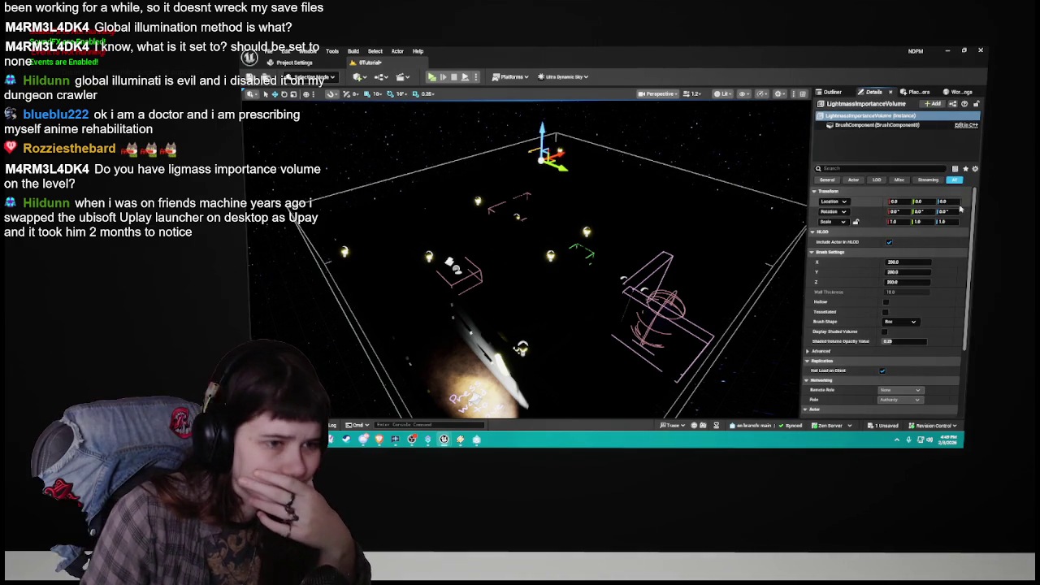
pyautogui.scroll(-3, 870, 332)
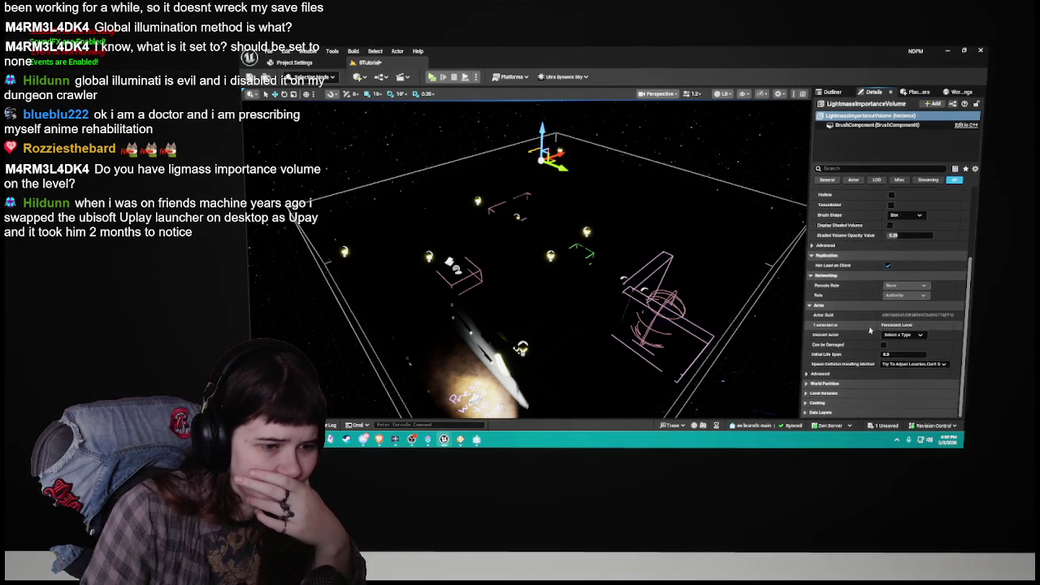
pyautogui.scroll(3, 869, 330)
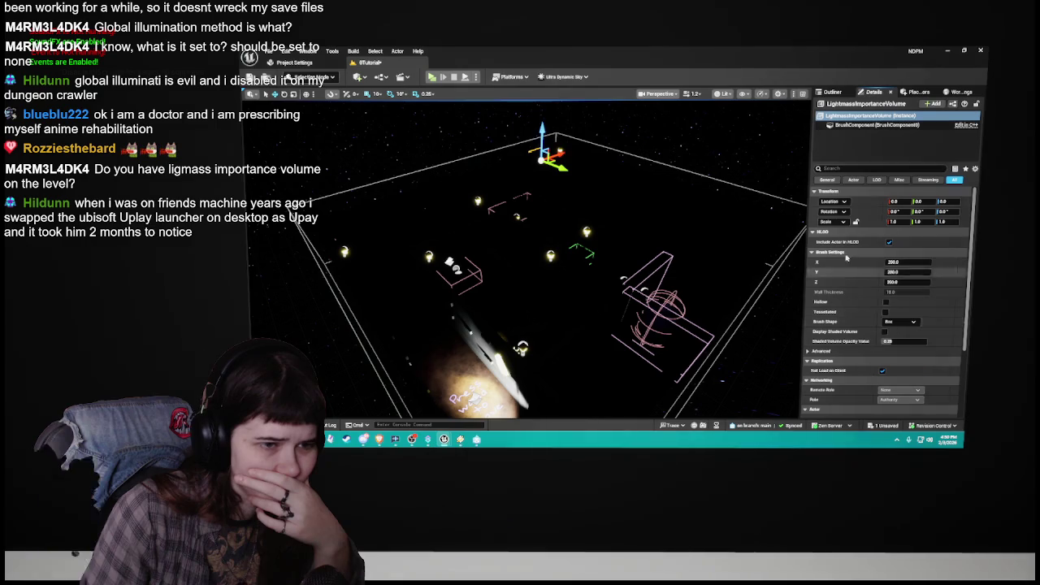
# Step: Check the volume's properties and 200 × 200 × 200 box brush, then view the whole level from above
pyautogui.click(847, 168)
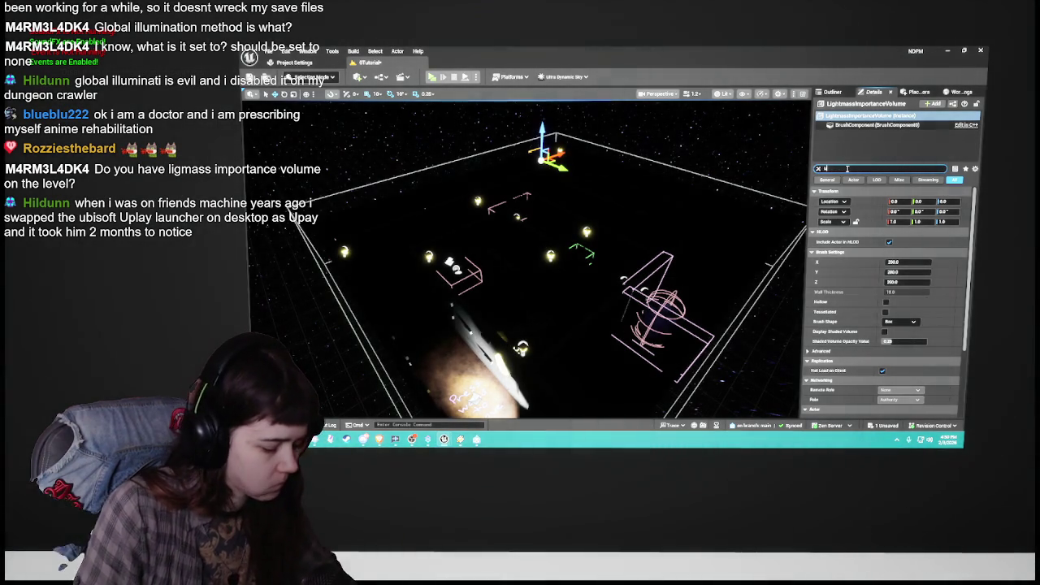
pyautogui.write('un')
pyautogui.click(820, 168)
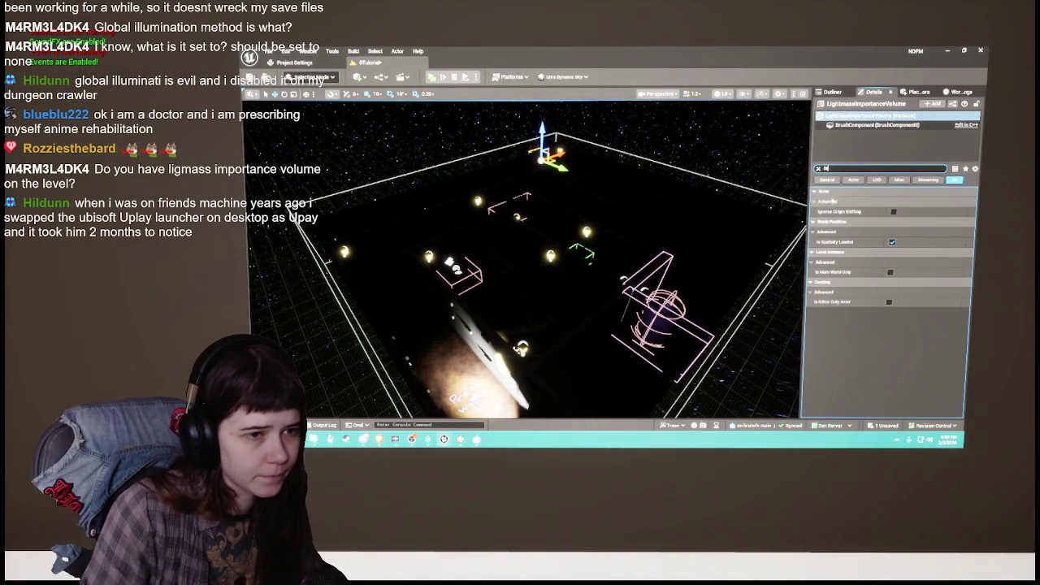
pyautogui.click(818, 169)
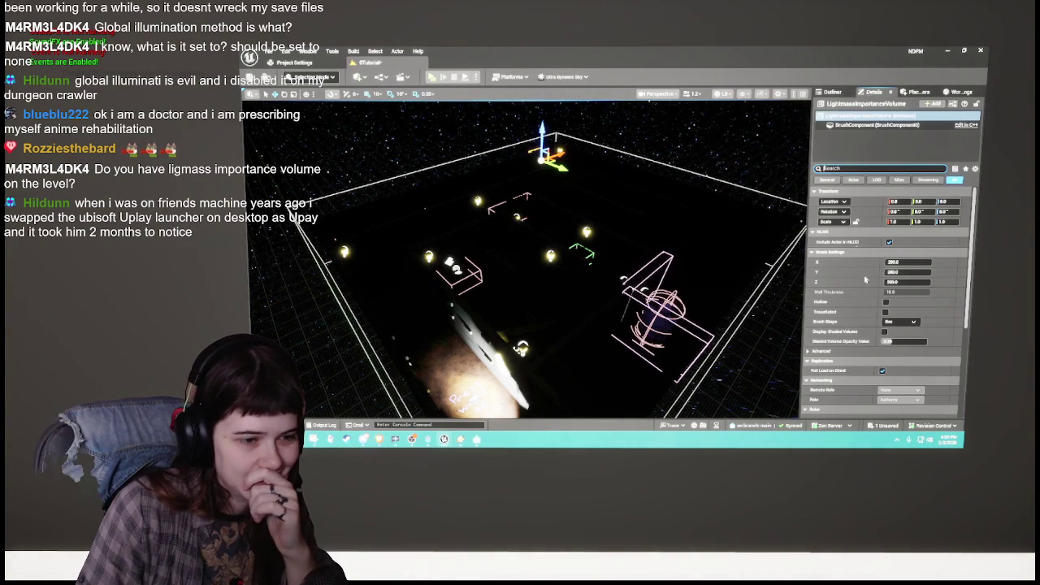
pyautogui.click(900, 321)
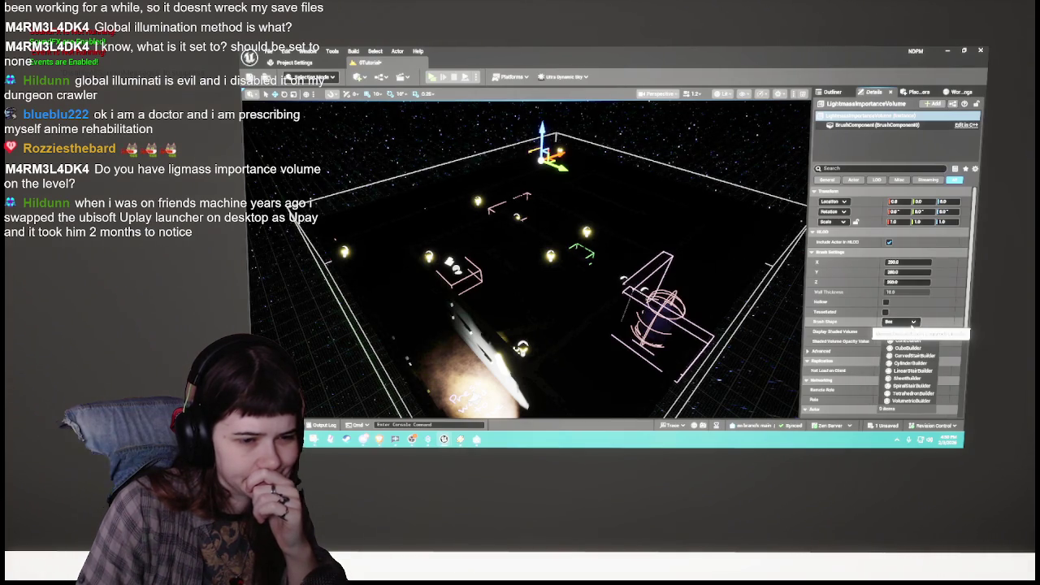
pyautogui.scroll(-3, 874, 352)
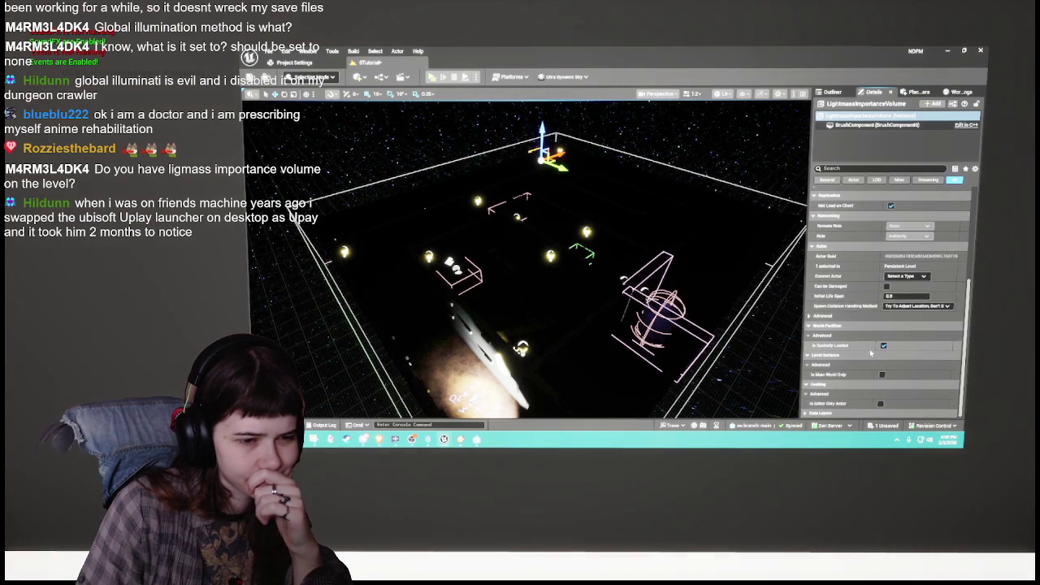
pyautogui.scroll(5, 873, 352)
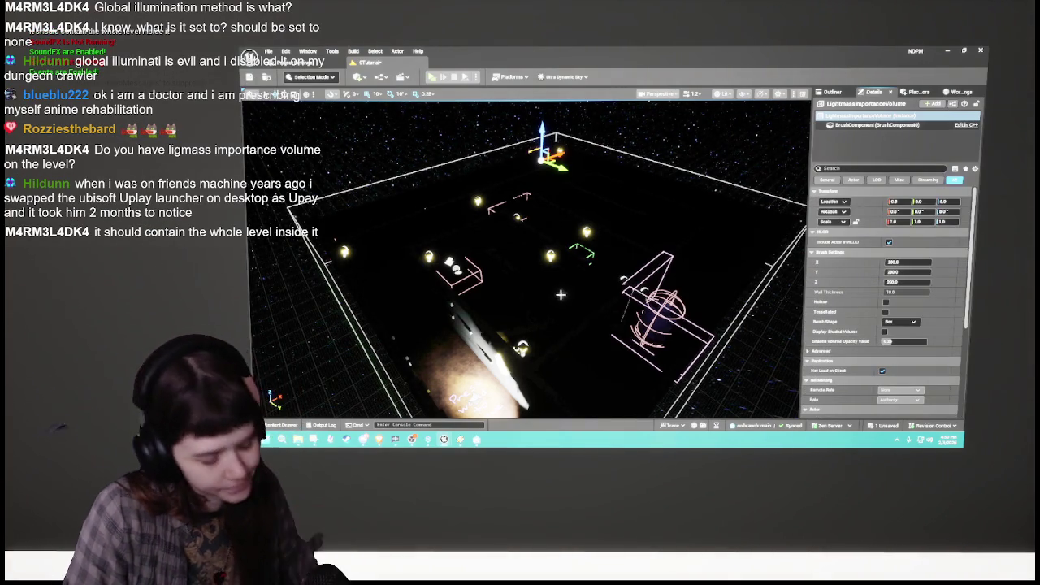
pyautogui.moveTo(558, 271); pyautogui.dragTo(709, 174)
# Step: Inspect the NavMeshBoundsVolume's location and scale in the Details panel
pyautogui.click(831, 92)
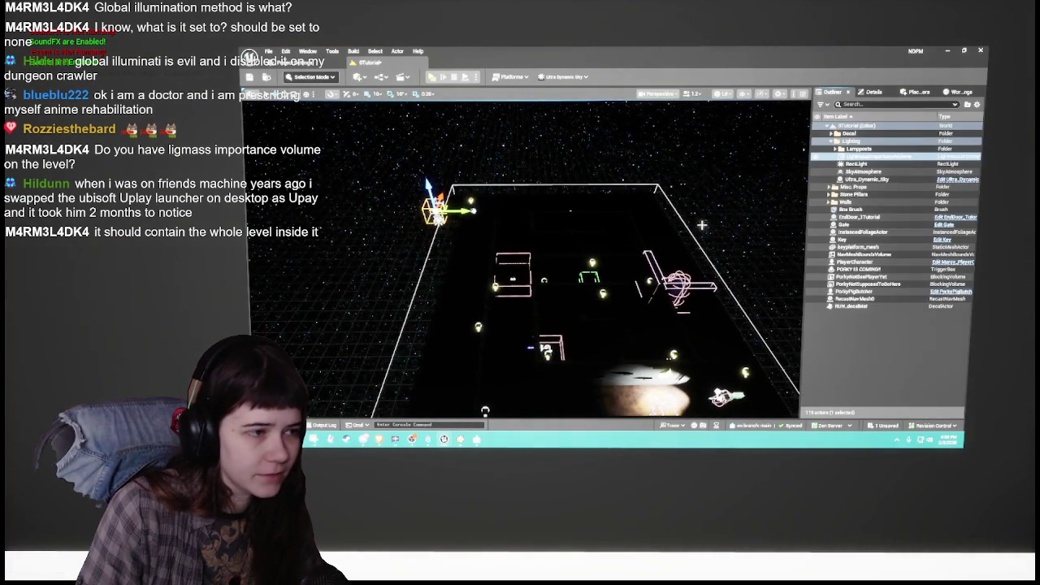
pyautogui.click(661, 189)
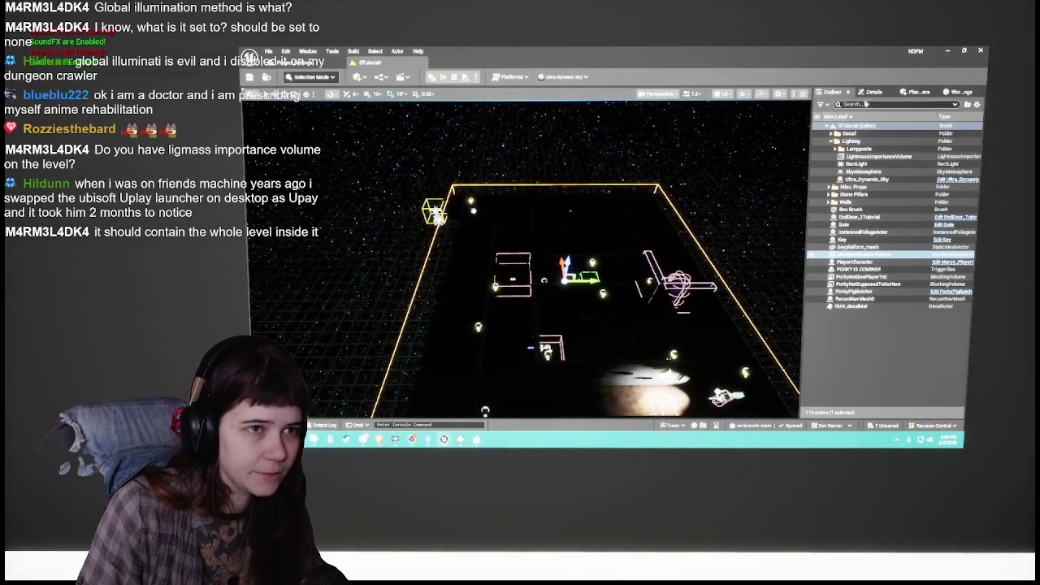
pyautogui.click(873, 92)
pyautogui.scroll(-5, 894, 268)
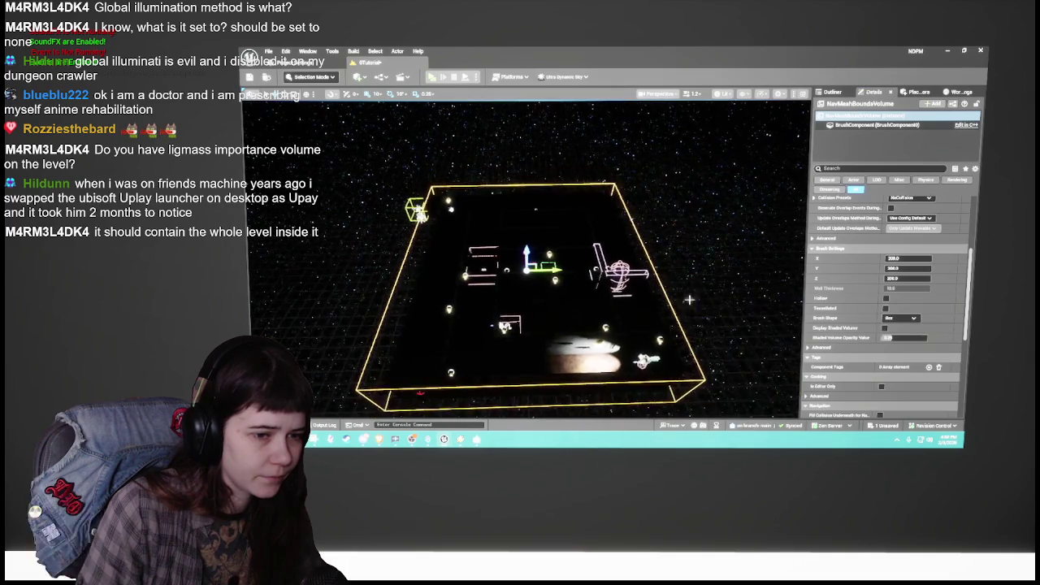
pyautogui.scroll(2, 873, 306)
pyautogui.scroll(5, 874, 306)
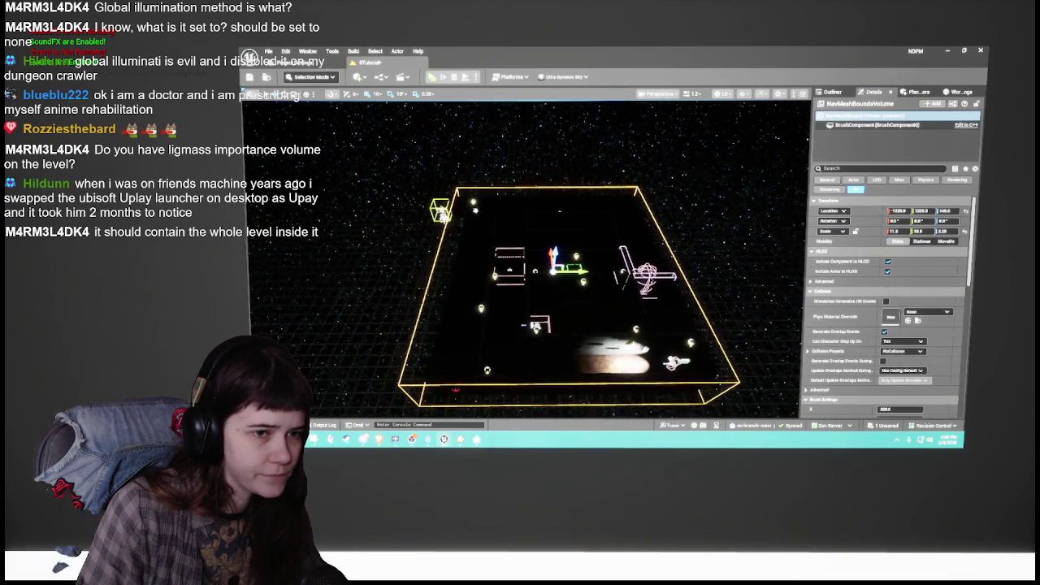
pyautogui.click(833, 93)
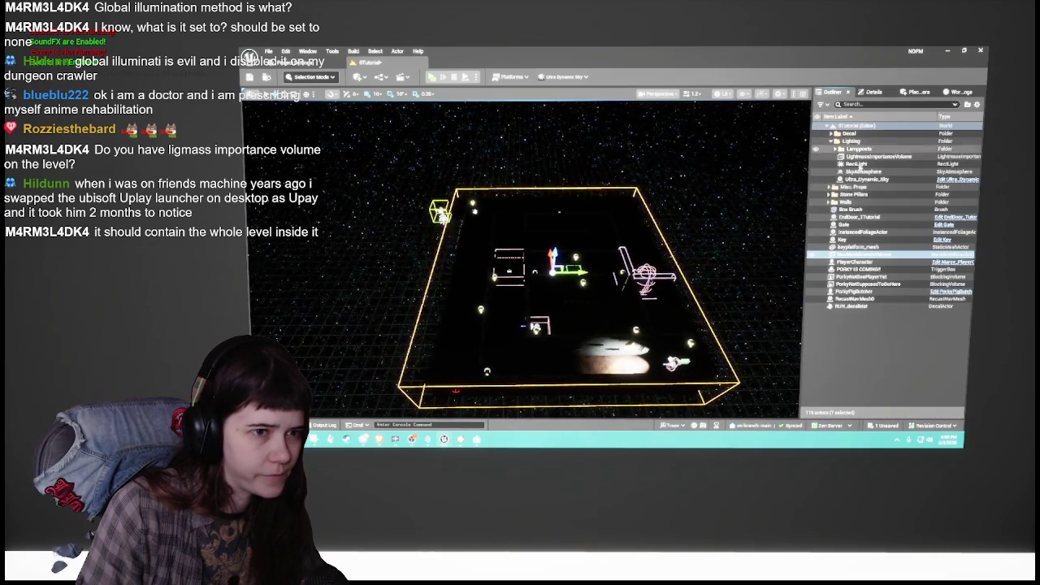
pyautogui.click(873, 92)
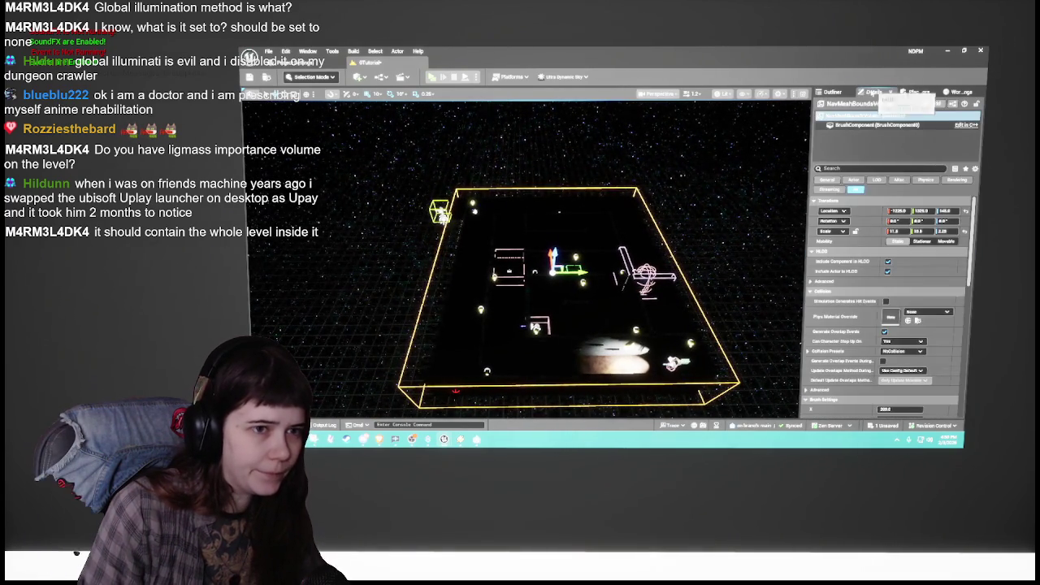
pyautogui.press('Return')
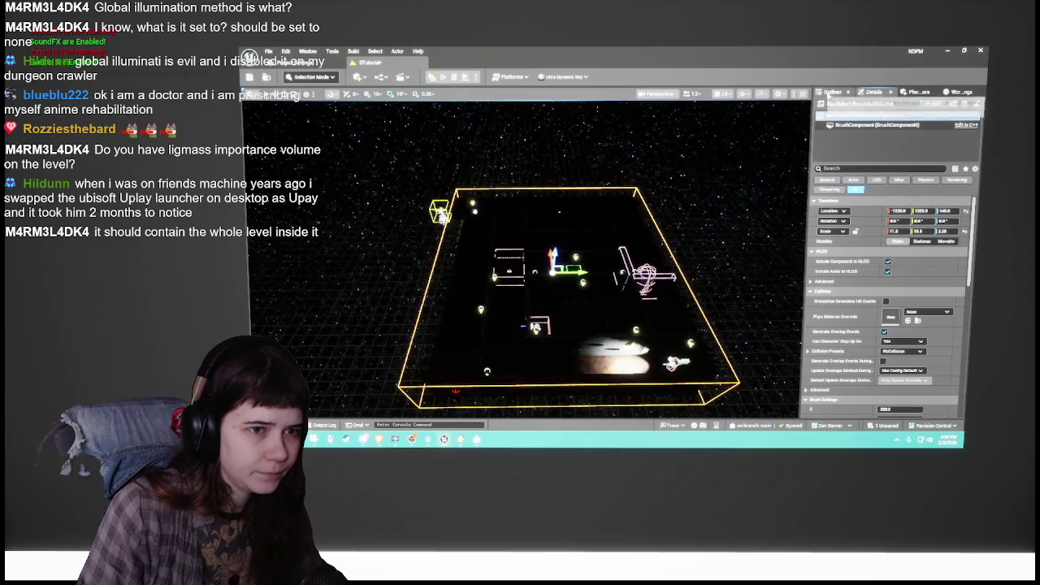
# Step: Select the LightmassImportanceVolume and reset its location to the origin and scale to 1
pyautogui.click(830, 92)
pyautogui.moveTo(859, 158); pyautogui.dragTo(859, 259)
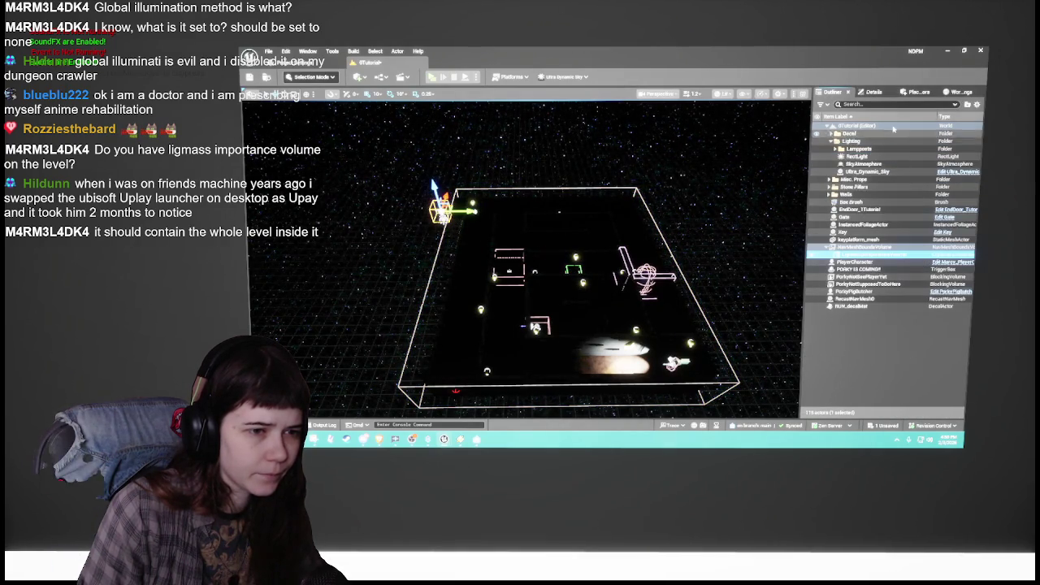
pyautogui.click(875, 91)
pyautogui.click(966, 202)
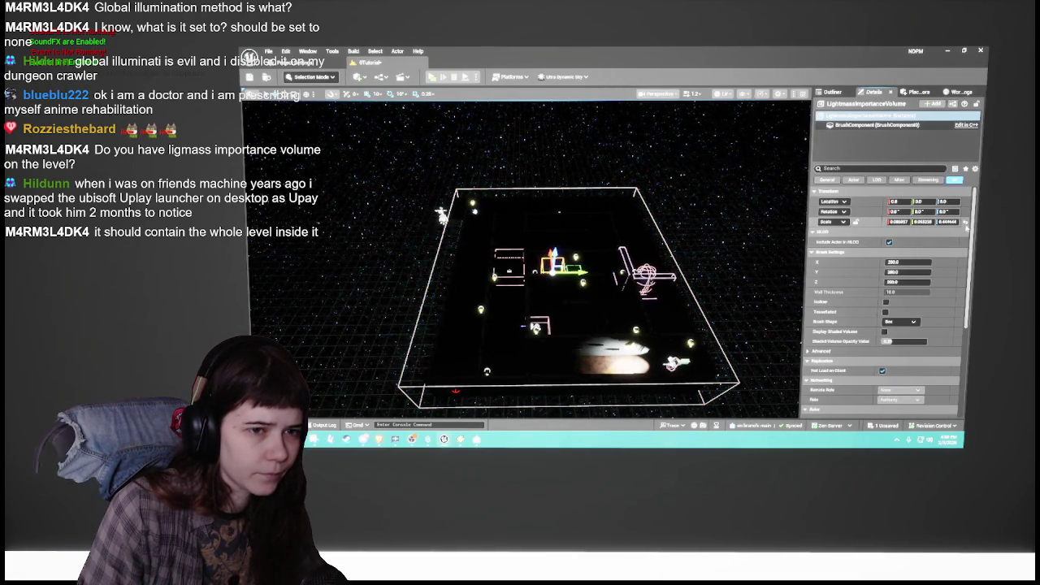
pyautogui.click(966, 221)
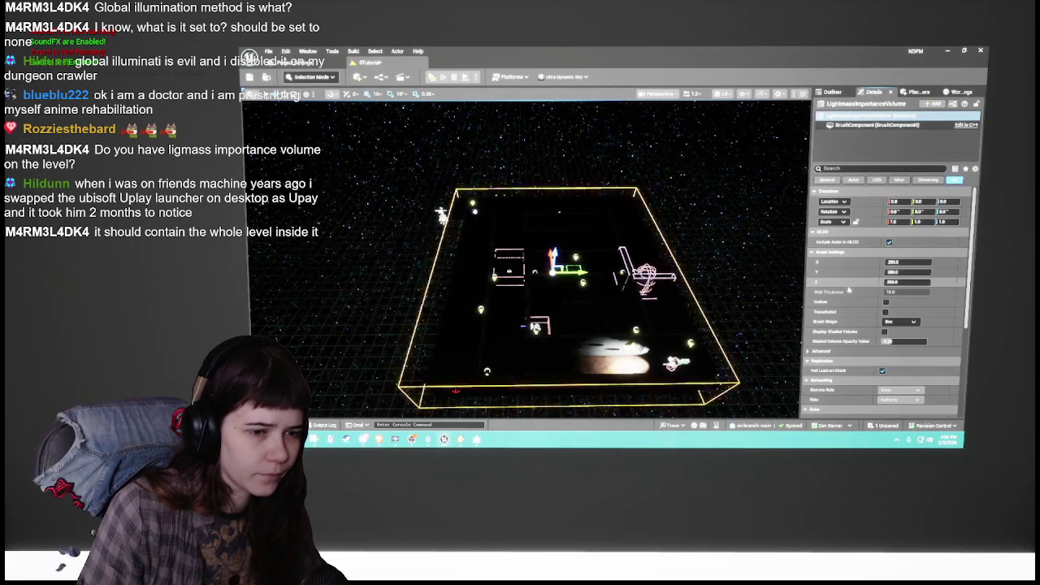
pyautogui.click(832, 92)
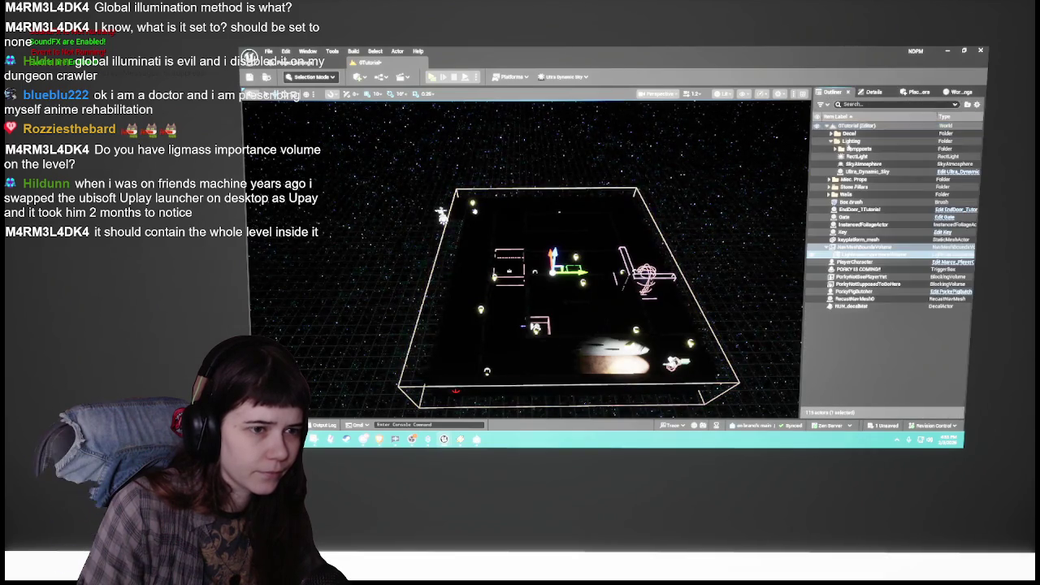
pyautogui.moveTo(859, 171); pyautogui.dragTo(866, 143)
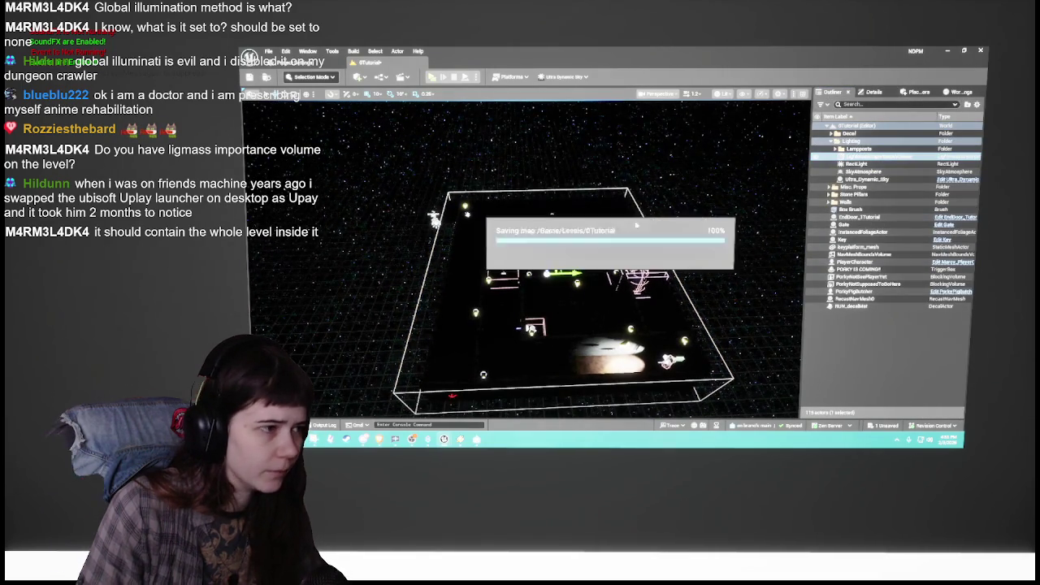
pyautogui.click(874, 91)
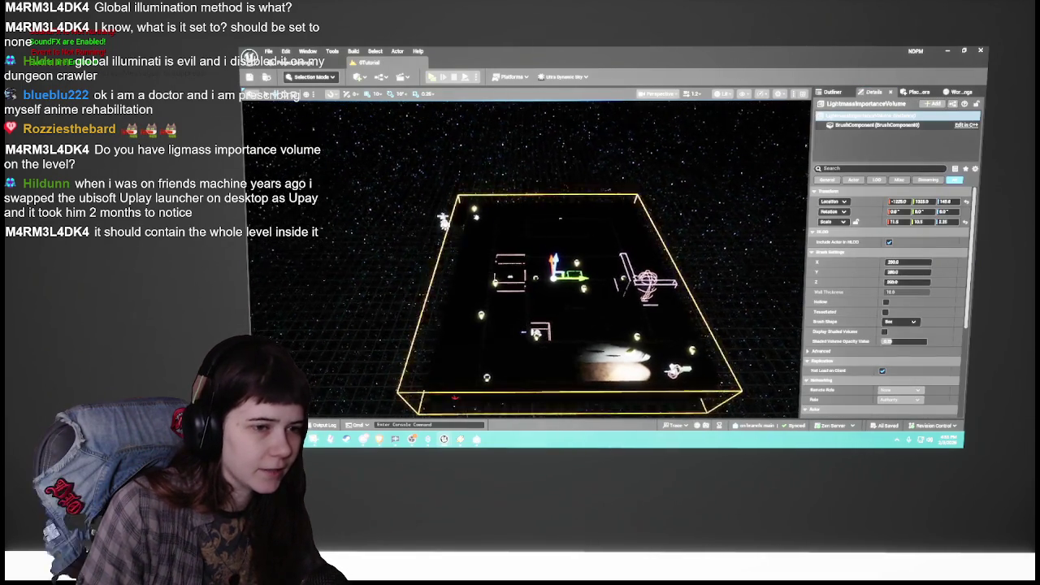
pyautogui.press('f')
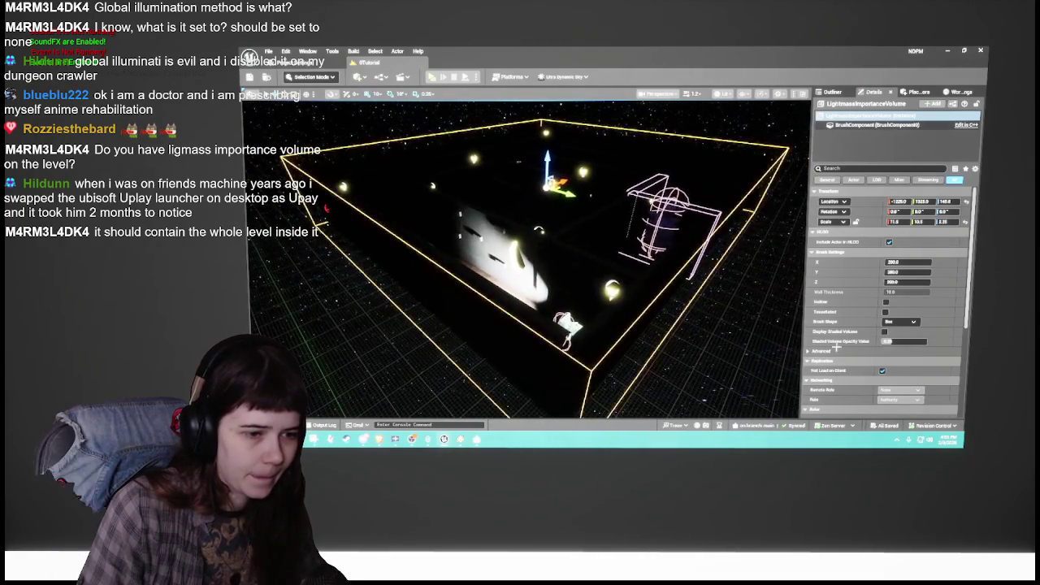
pyautogui.scroll(-2, 868, 361)
pyautogui.scroll(-1, 866, 361)
pyautogui.click(824, 305)
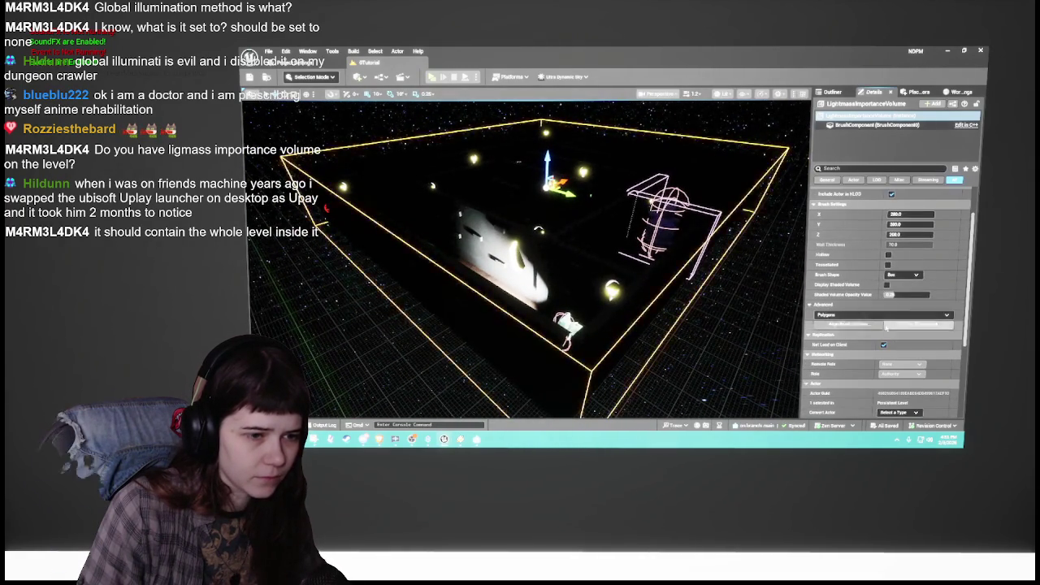
pyautogui.scroll(-7, 886, 326)
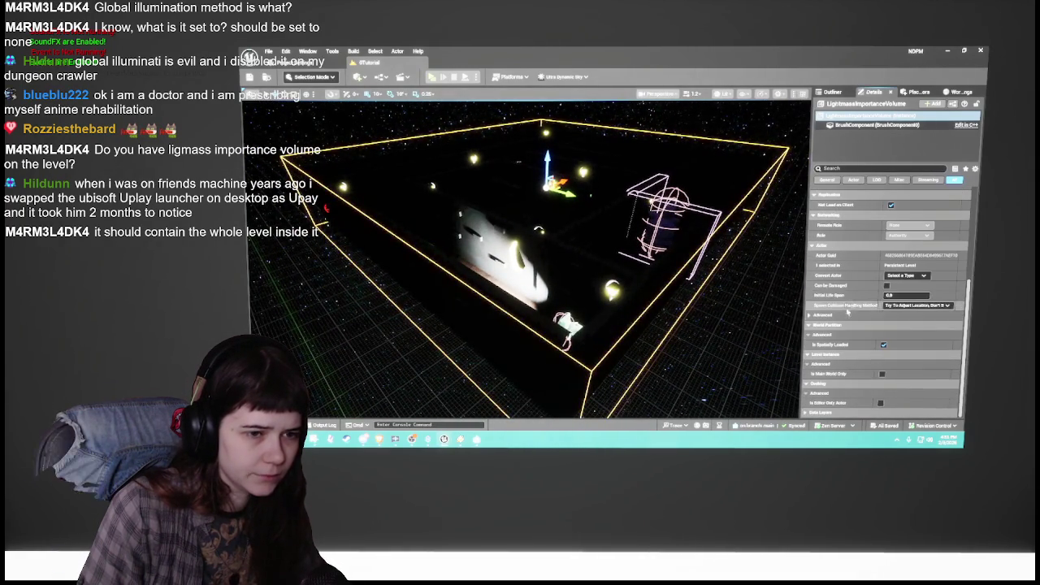
pyautogui.moveTo(528, 268)
pyautogui.mouseDown()
pyautogui.moveTo(496, 236)
pyautogui.moveTo(532, 258)
pyautogui.mouseUp()
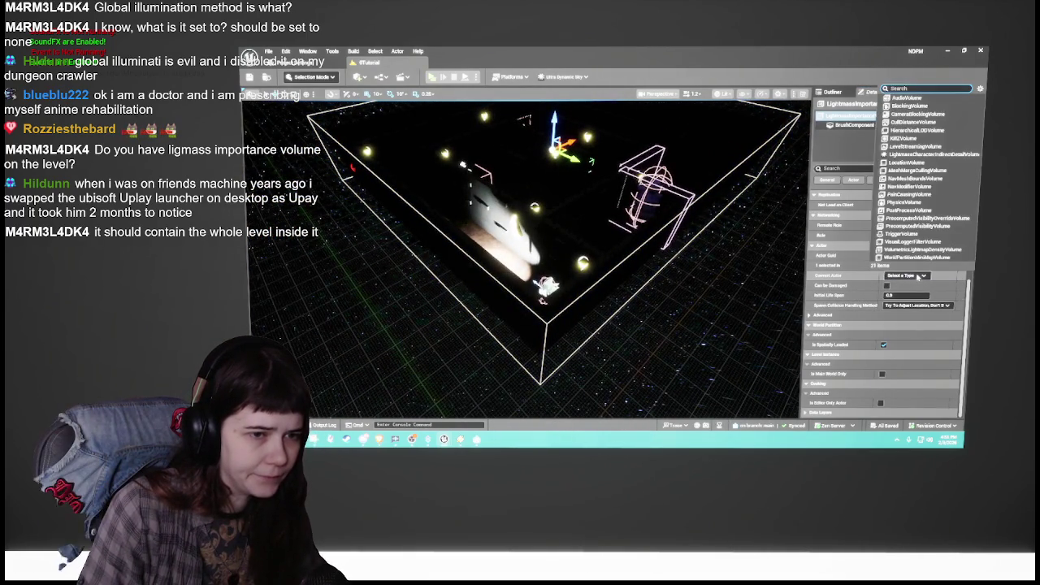
pyautogui.click(810, 316)
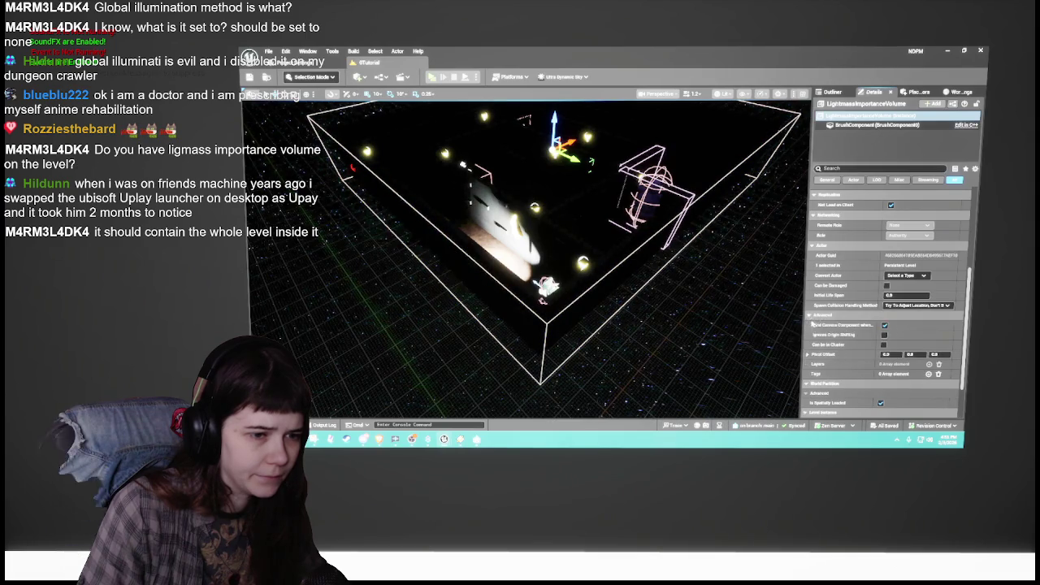
pyautogui.click(811, 317)
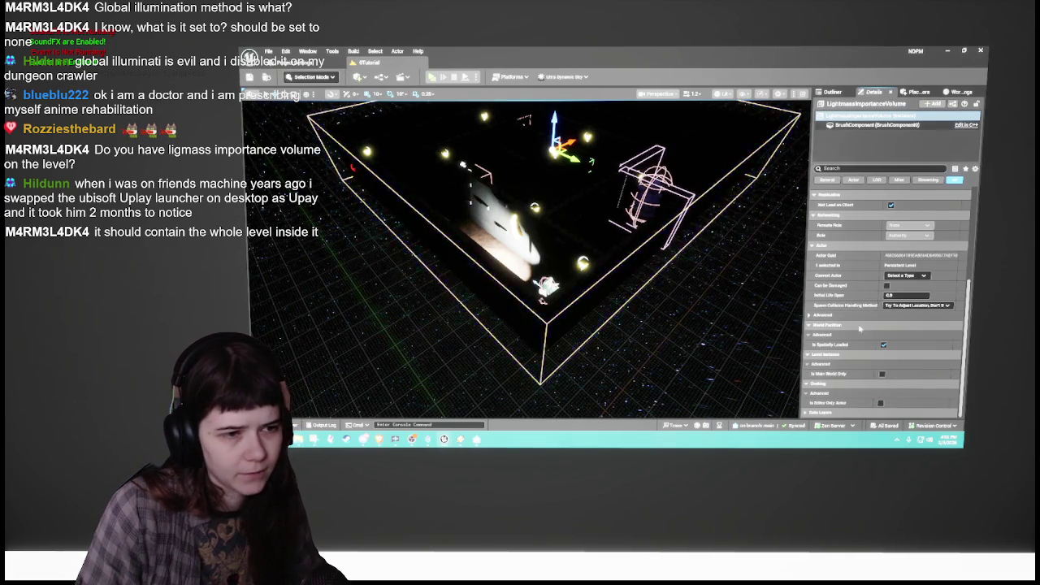
pyautogui.scroll(5, 860, 327)
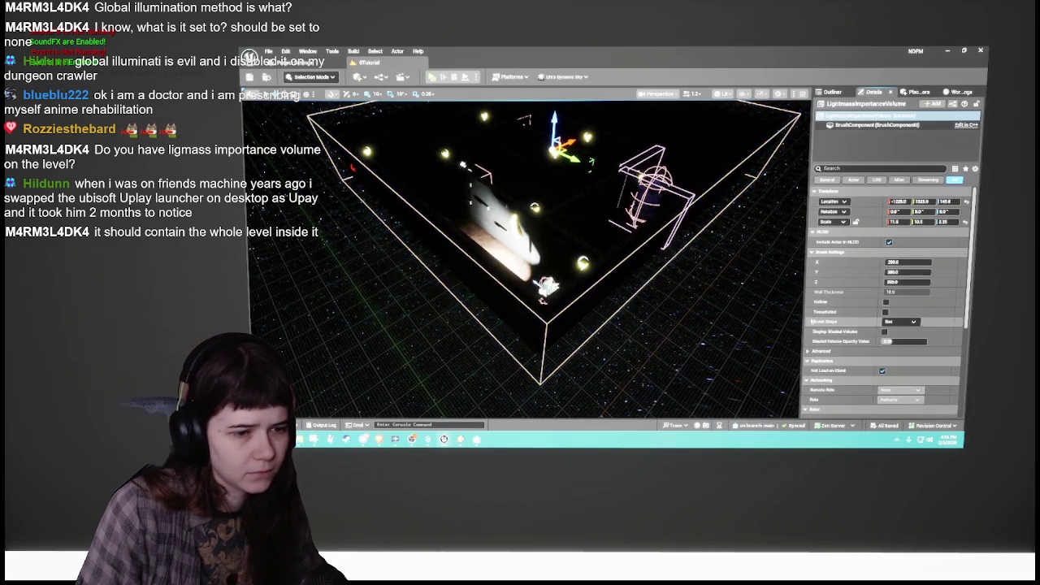
pyautogui.scroll(-3, 684, 295)
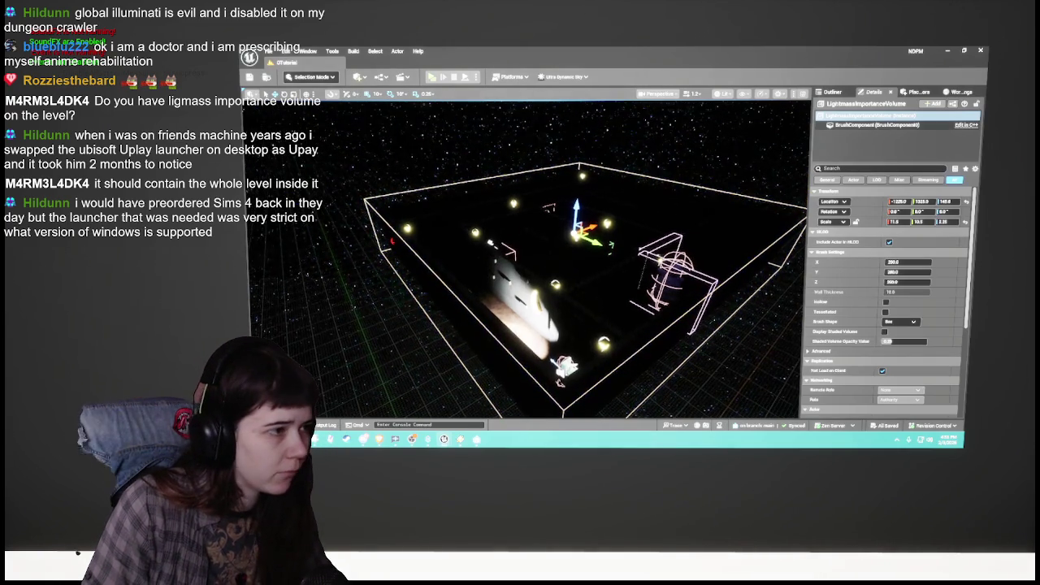
# Step: Run Build Lighting Only for the 0Tutorial level
pyautogui.click(829, 92)
pyautogui.click(855, 329)
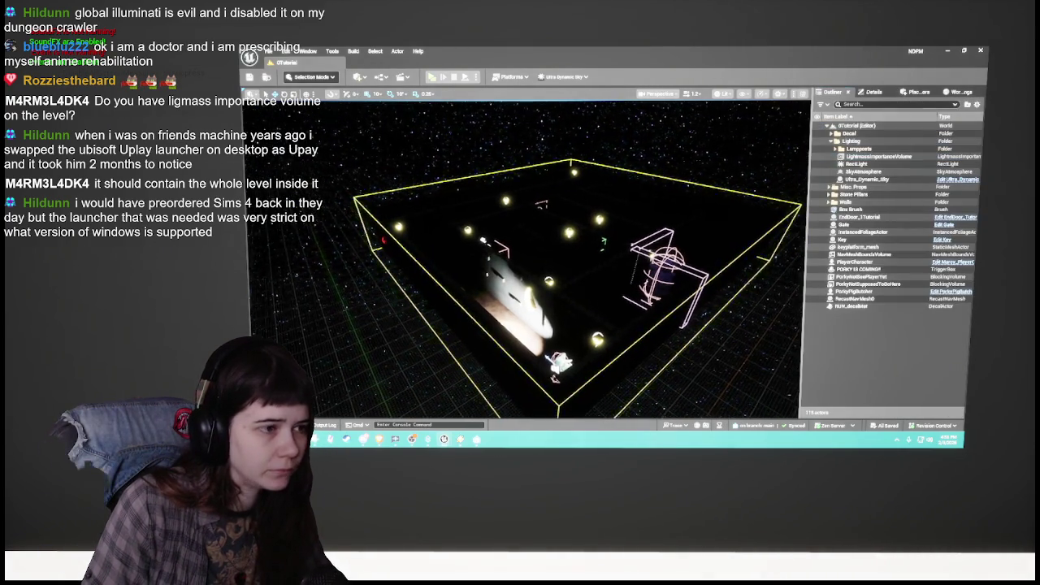
pyautogui.click(355, 52)
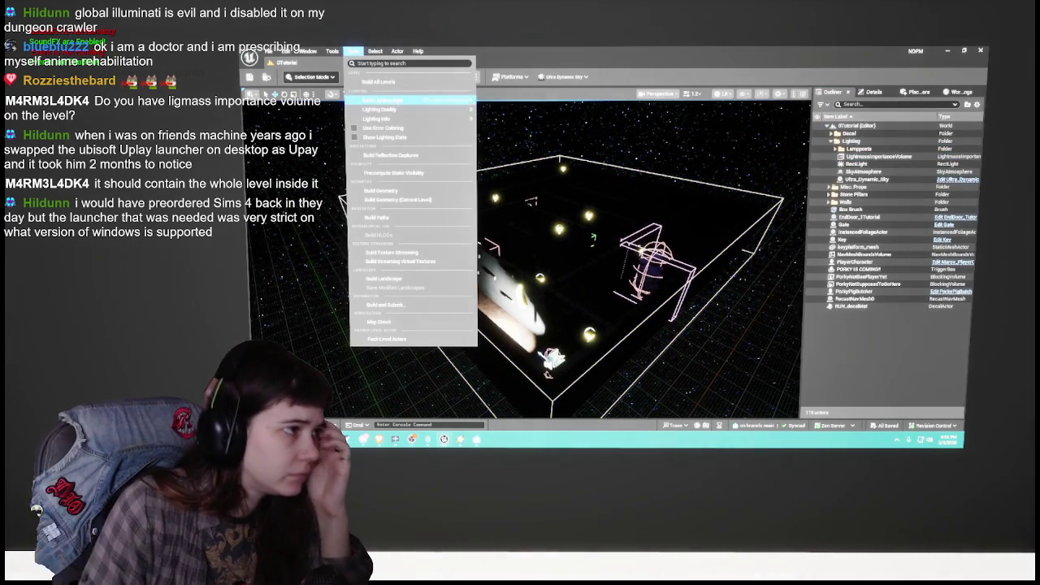
pyautogui.click(382, 99)
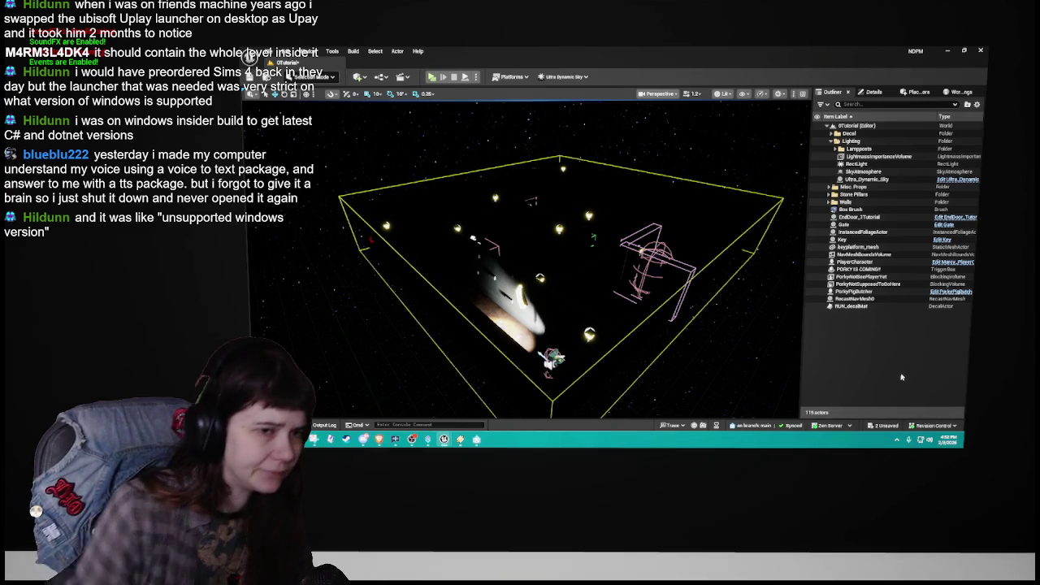
pyautogui.click(877, 156)
pyautogui.click(871, 92)
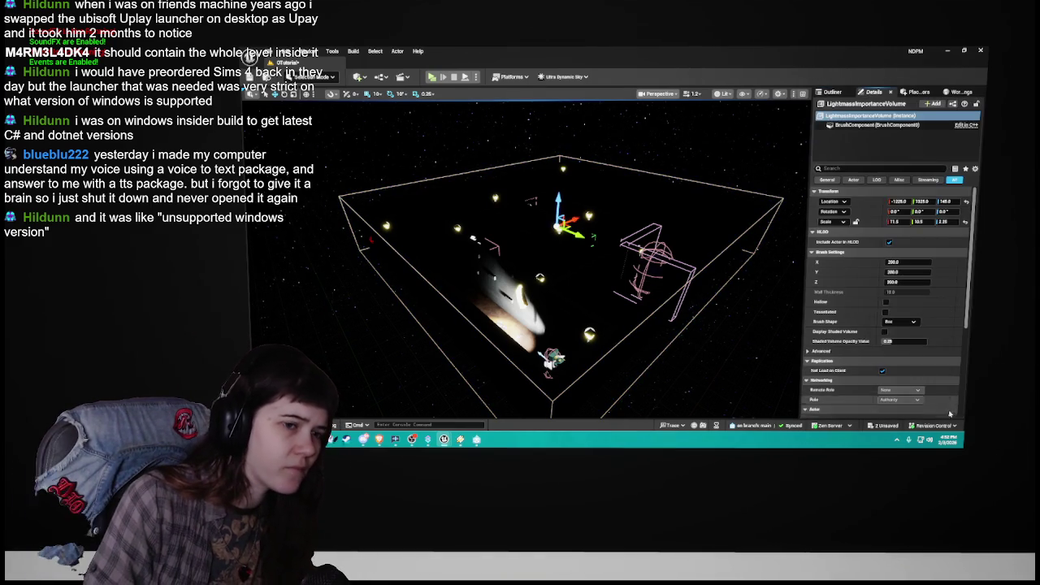
pyautogui.scroll(-3, 859, 305)
pyautogui.scroll(-5, 859, 305)
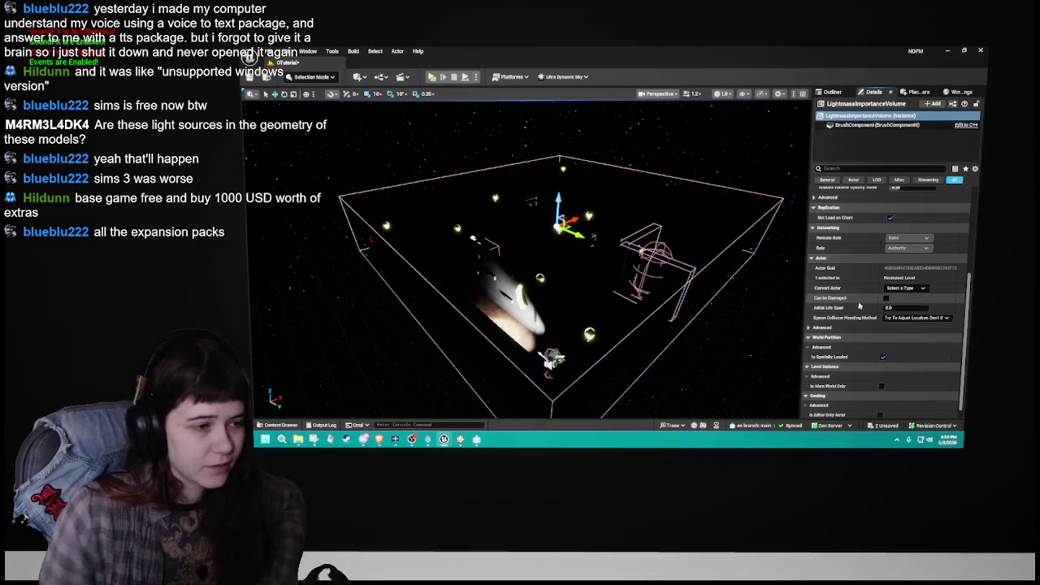
pyautogui.click(832, 92)
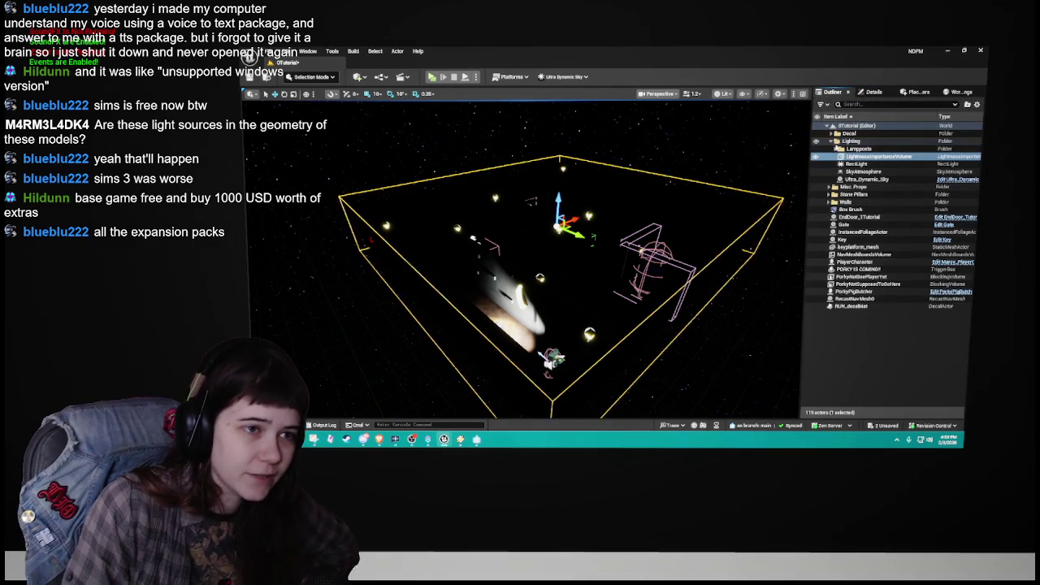
# Step: Open Lamppost2's blueprint and inspect its PointLight and LightMesh components
pyautogui.click(838, 149)
pyautogui.click(863, 163)
pyautogui.click(874, 92)
pyautogui.click(832, 92)
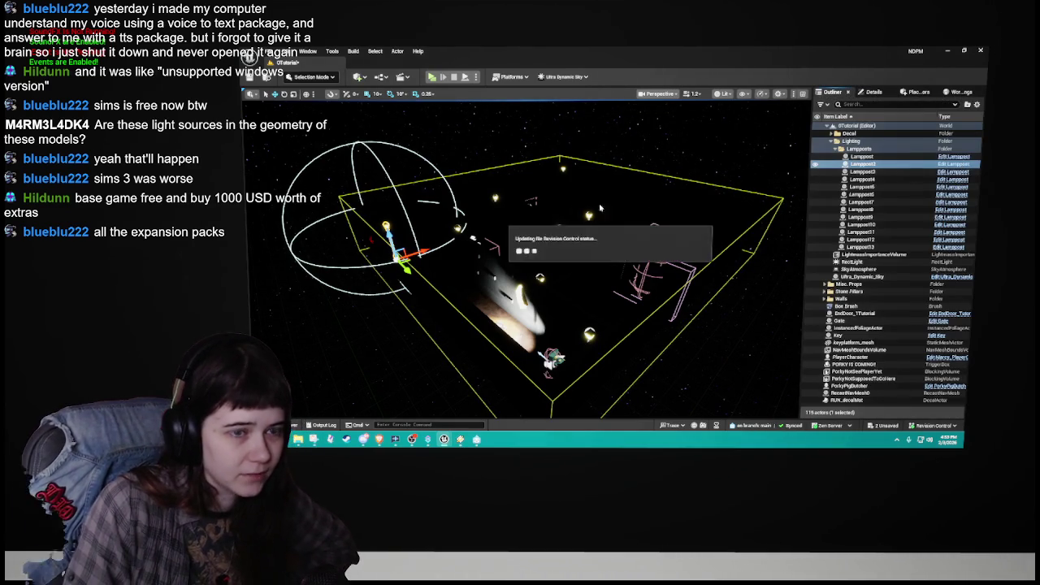
pyautogui.hotkey('ctrl', 'e')
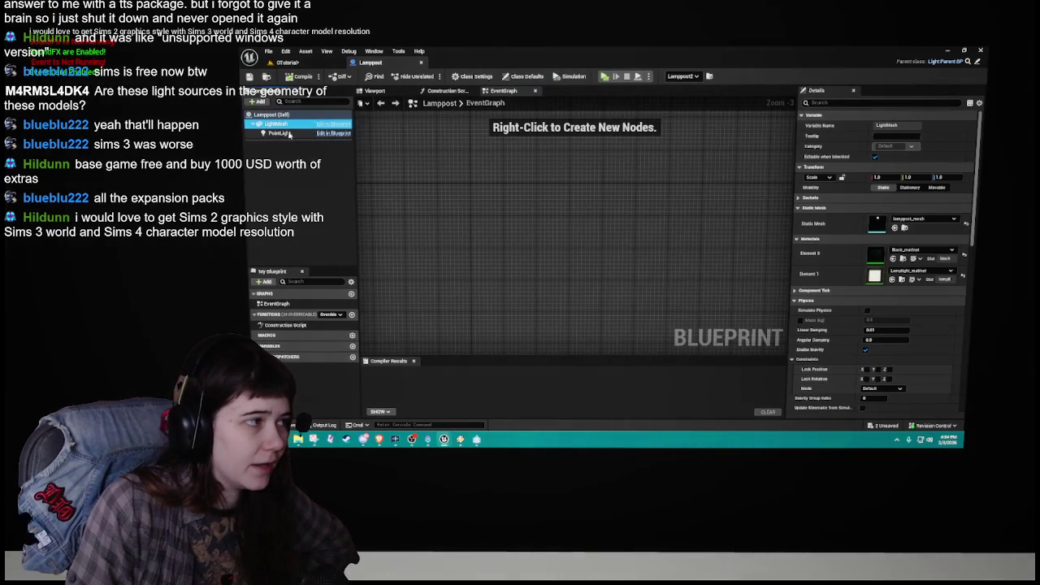
pyautogui.click(392, 90)
pyautogui.click(321, 133)
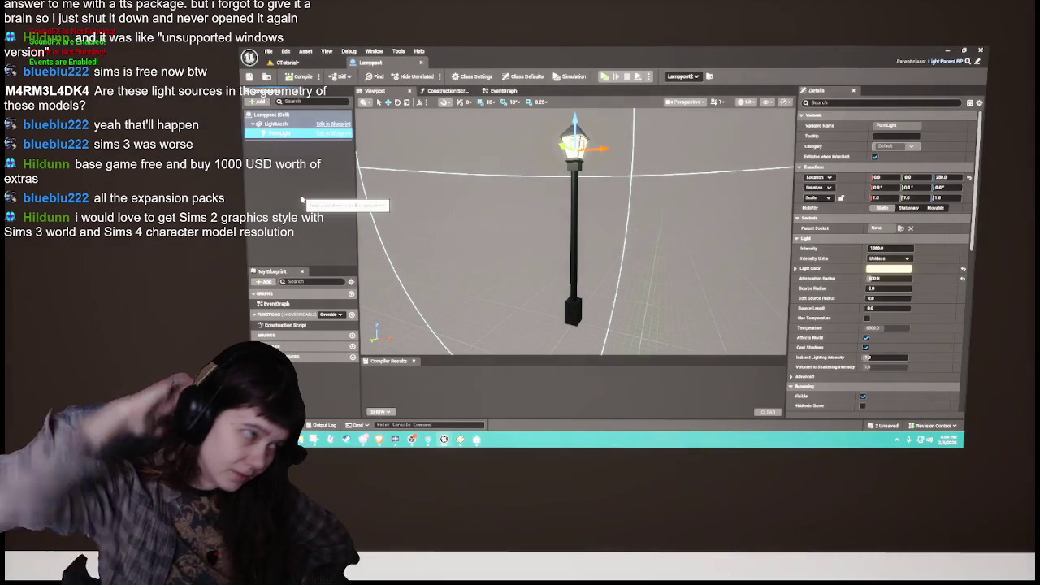
pyautogui.click(276, 123)
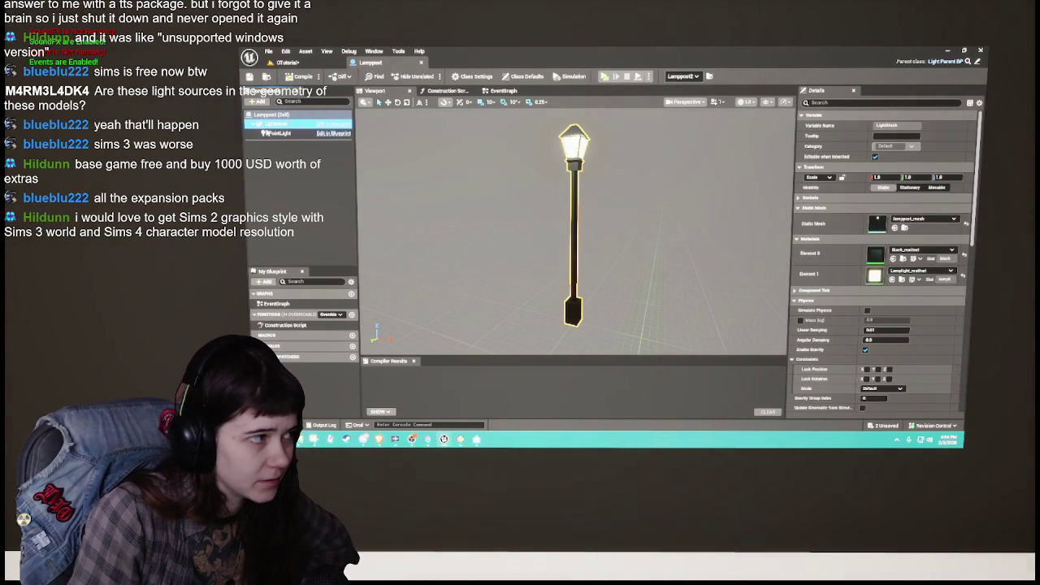
pyautogui.click(259, 132)
# Step: Save the 0Tutorial level and return to the level view
pyautogui.click(288, 62)
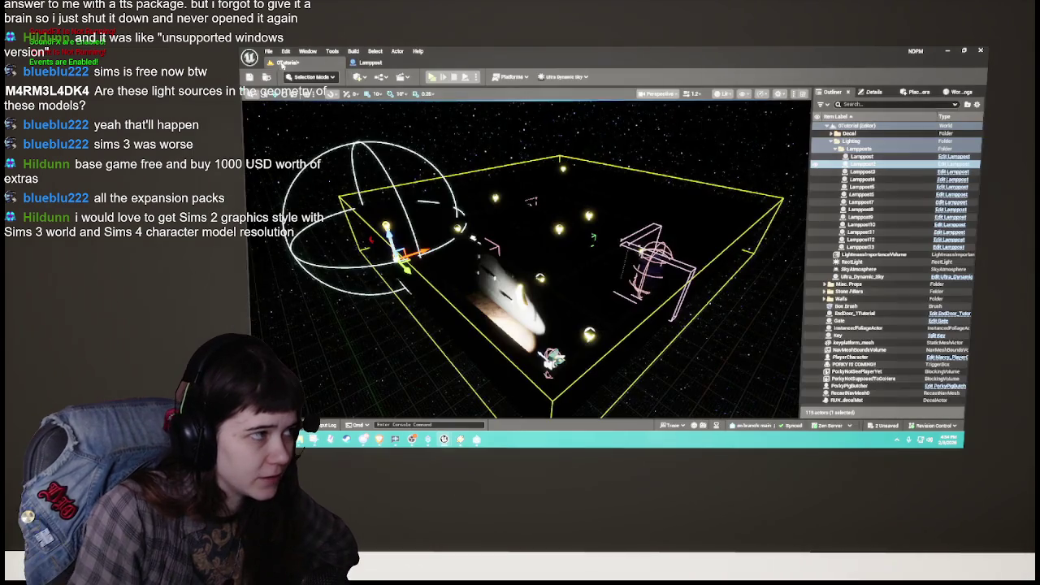
pyautogui.click(250, 77)
pyautogui.click(372, 62)
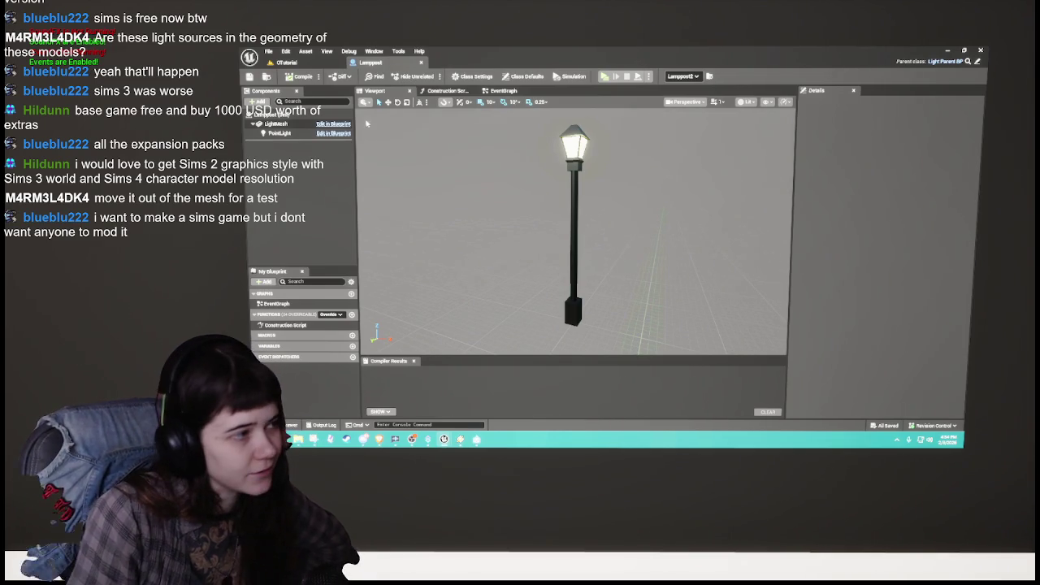
pyautogui.click(305, 63)
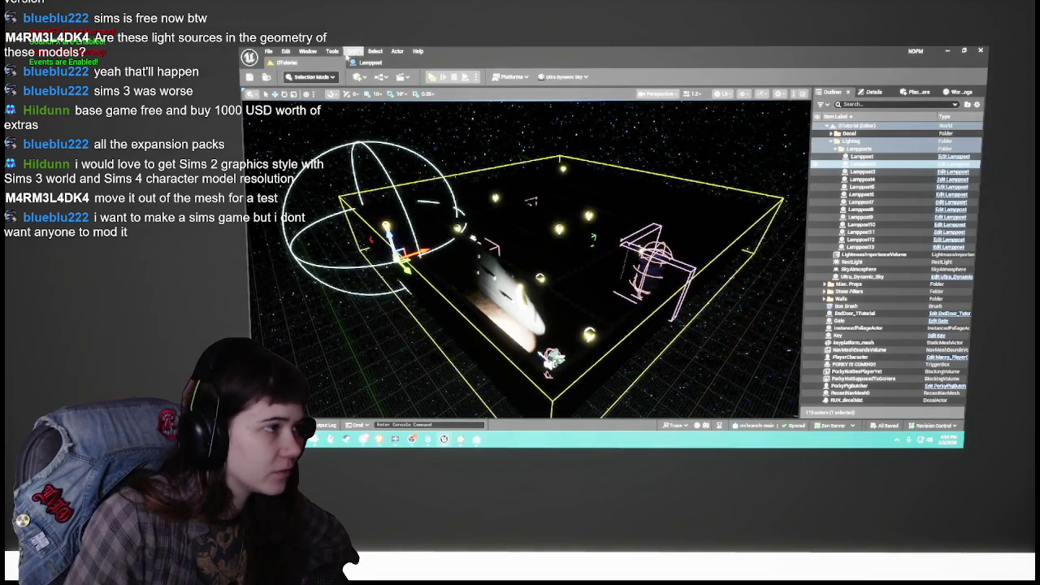
# Step: Move the Lamppost's PointLight to X 40, compile, and run Build Lighting Only
pyautogui.hotkey('ctrl', 'e')
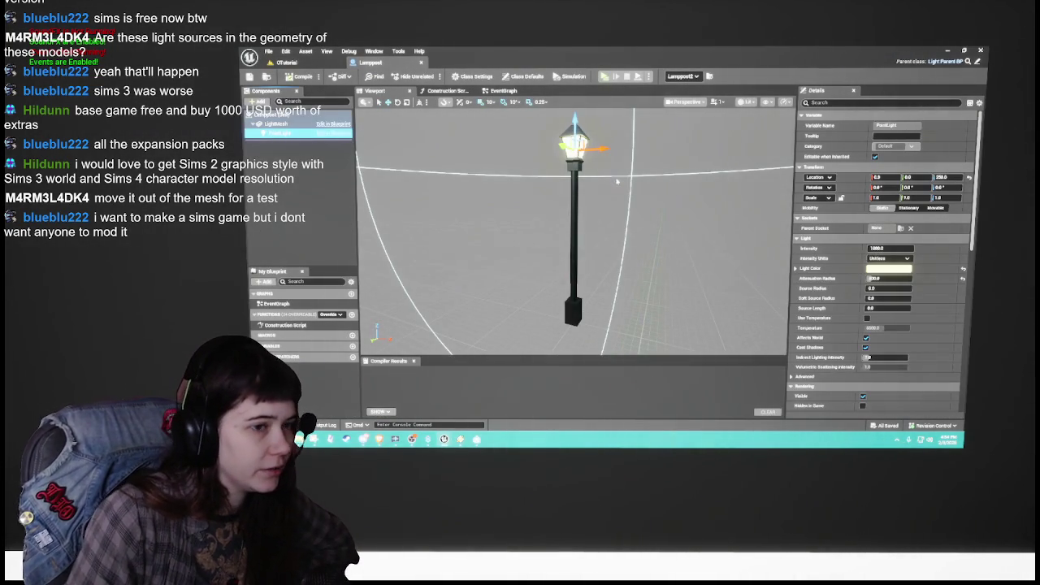
pyautogui.moveTo(601, 149)
pyautogui.mouseDown()
pyautogui.moveTo(641, 147)
pyautogui.moveTo(632, 148)
pyautogui.mouseUp()
pyautogui.click(302, 82)
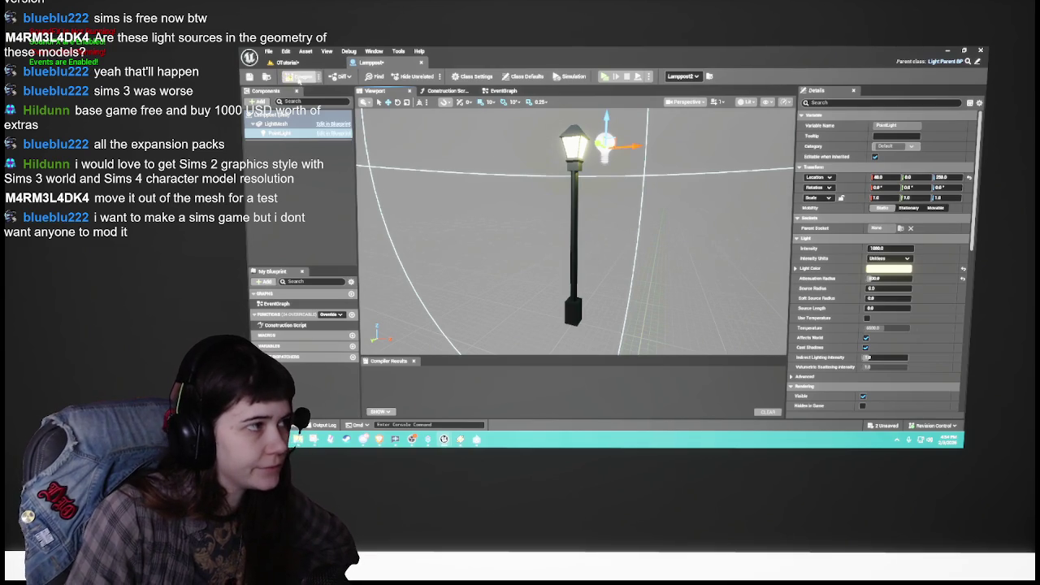
pyautogui.click(284, 63)
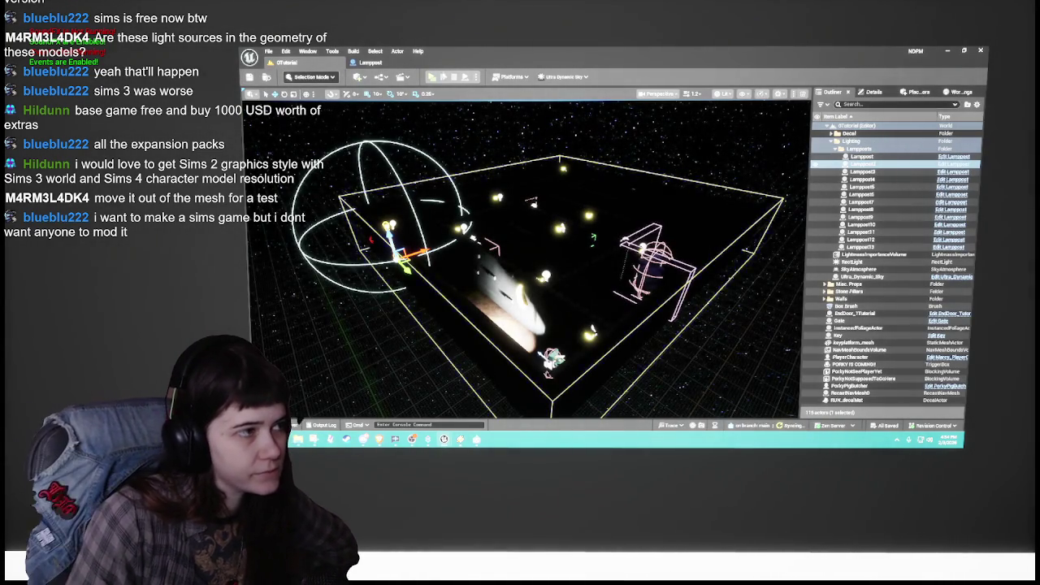
pyautogui.click(353, 51)
pyautogui.click(381, 102)
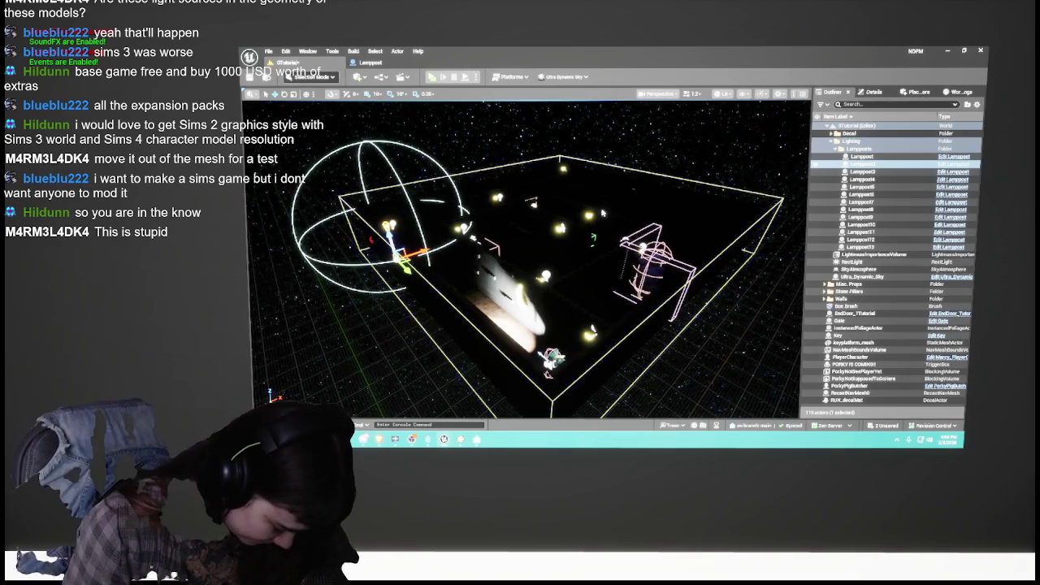
# Step: Set the Lamppost PointLight's Location X back to 0
pyautogui.press('Escape')
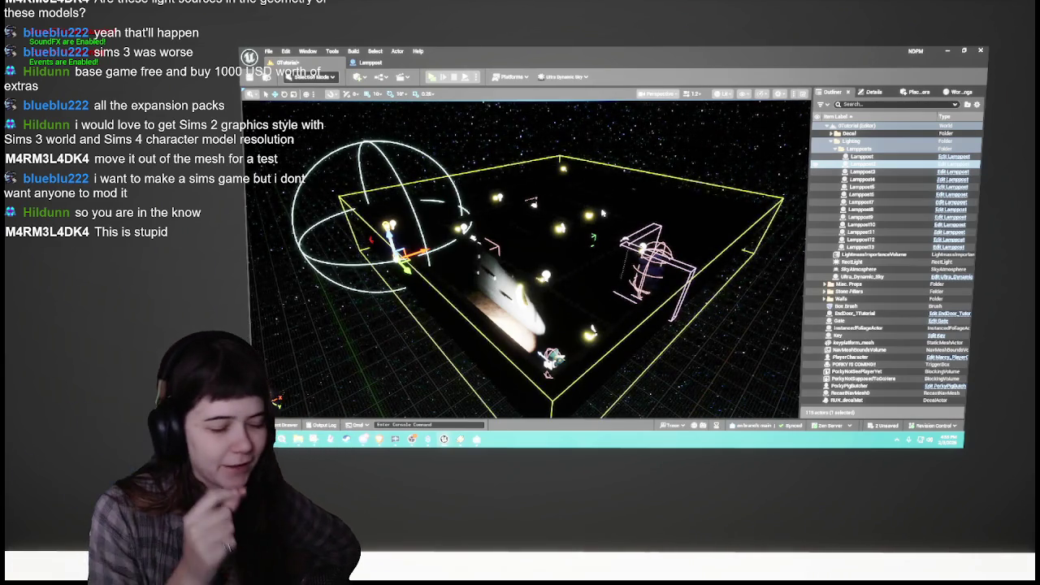
pyautogui.press('Escape')
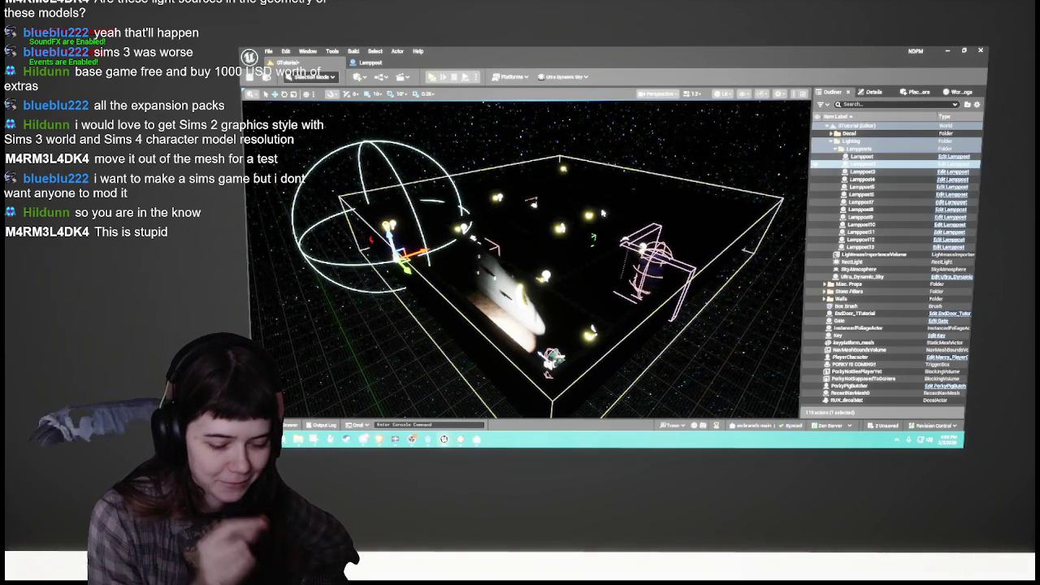
pyautogui.click(602, 213)
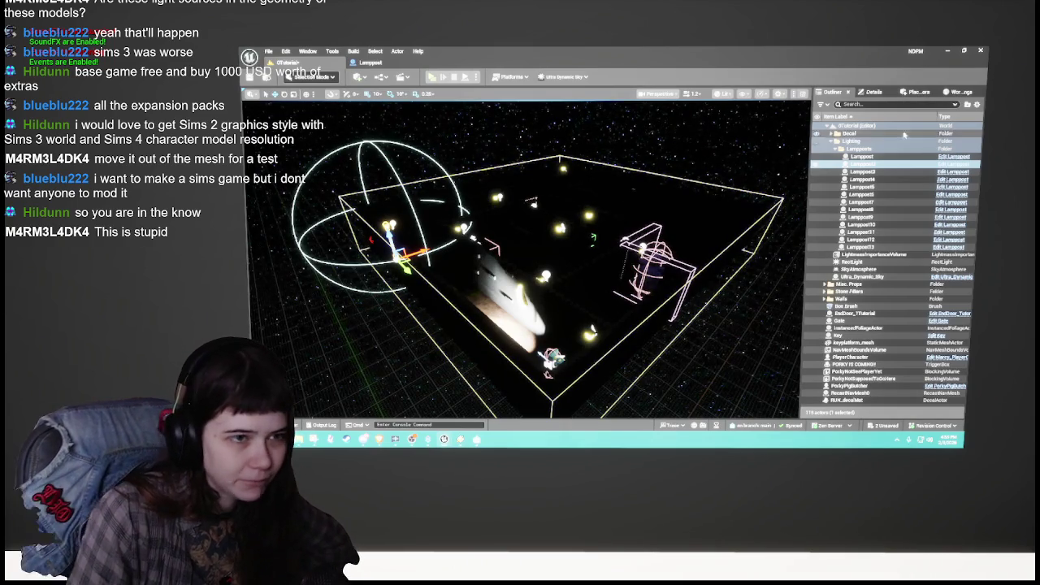
pyautogui.press('Escape')
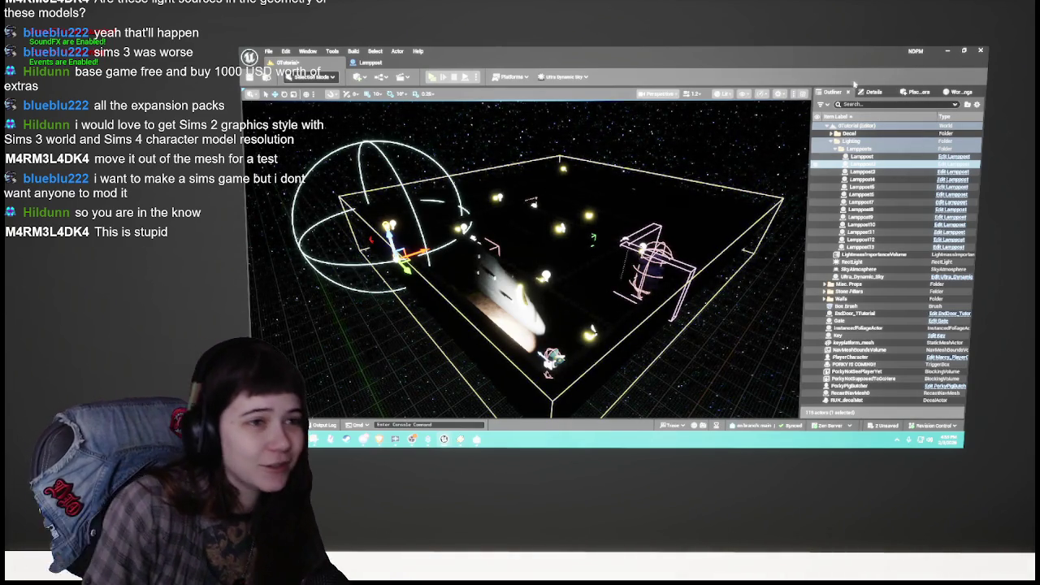
pyautogui.click(874, 91)
pyautogui.click(835, 100)
pyautogui.click(879, 177)
pyautogui.write('0')
pyautogui.press('Return')
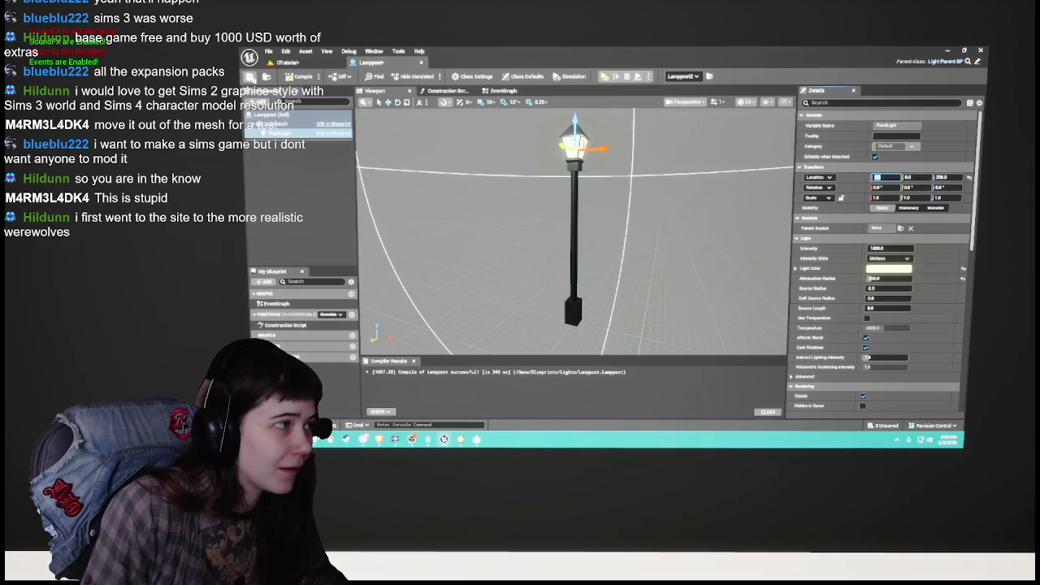
# Step: Collapse Lampposts, clear the selection, and run Build Lighting Only on 0Tutorial
pyautogui.click(301, 64)
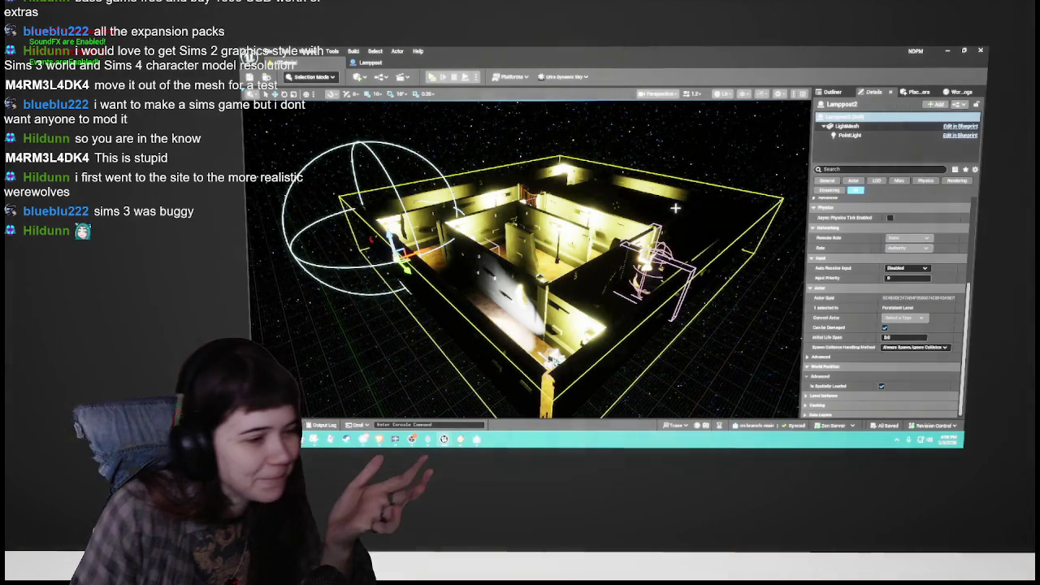
pyautogui.click(833, 92)
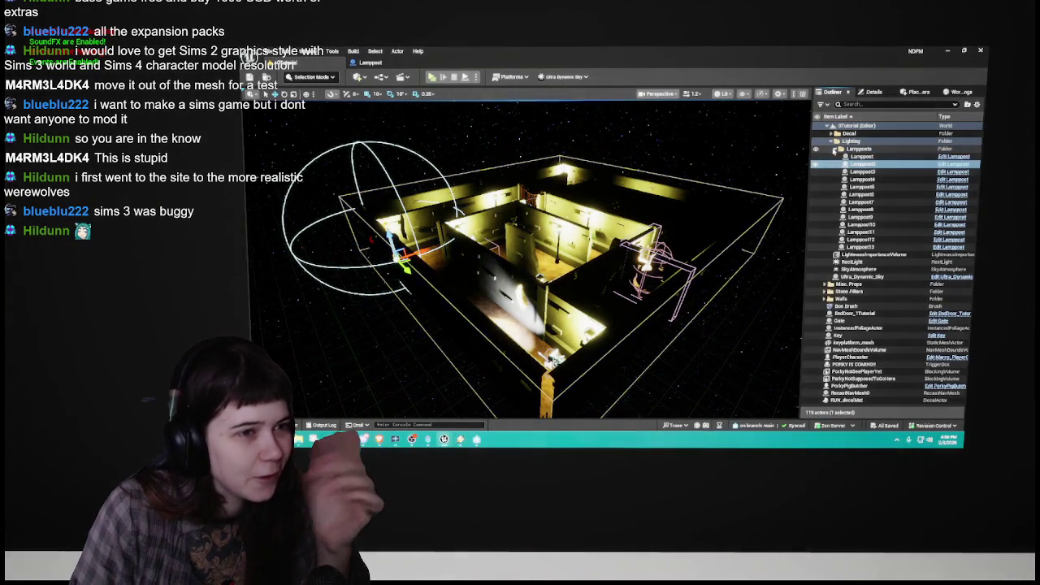
pyautogui.click(838, 149)
pyautogui.click(871, 343)
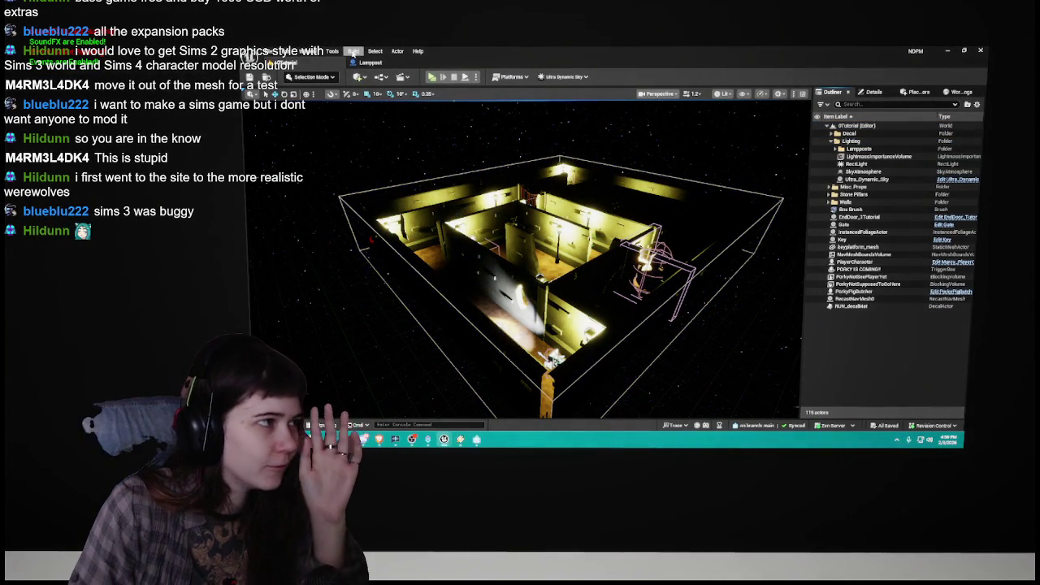
pyautogui.click(354, 50)
pyautogui.click(389, 99)
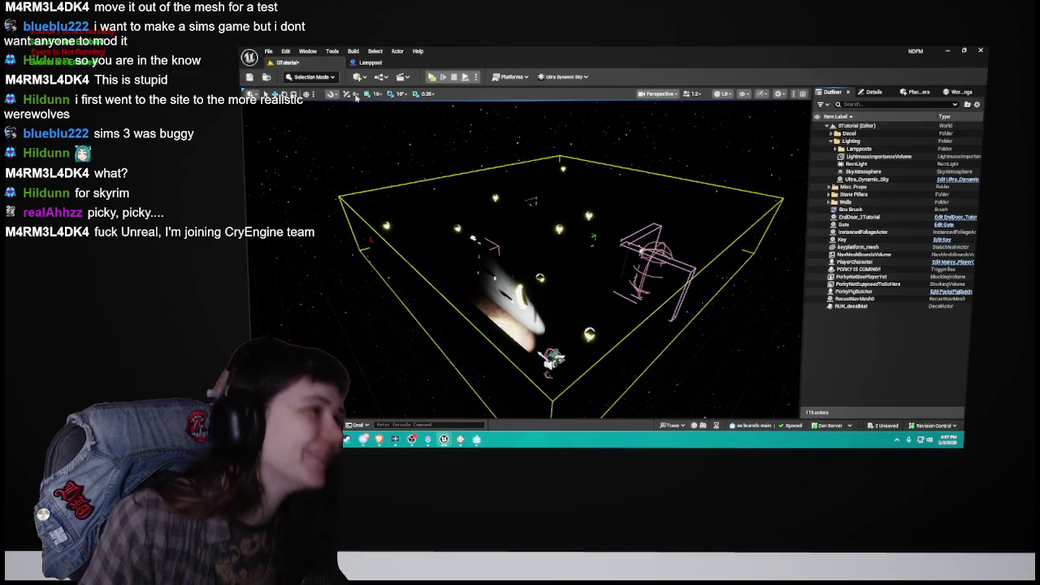
# Step: Check the Lamppost blueprint, return to the level, and select the LightmassImportanceVolume
pyautogui.click(371, 63)
pyautogui.click(285, 63)
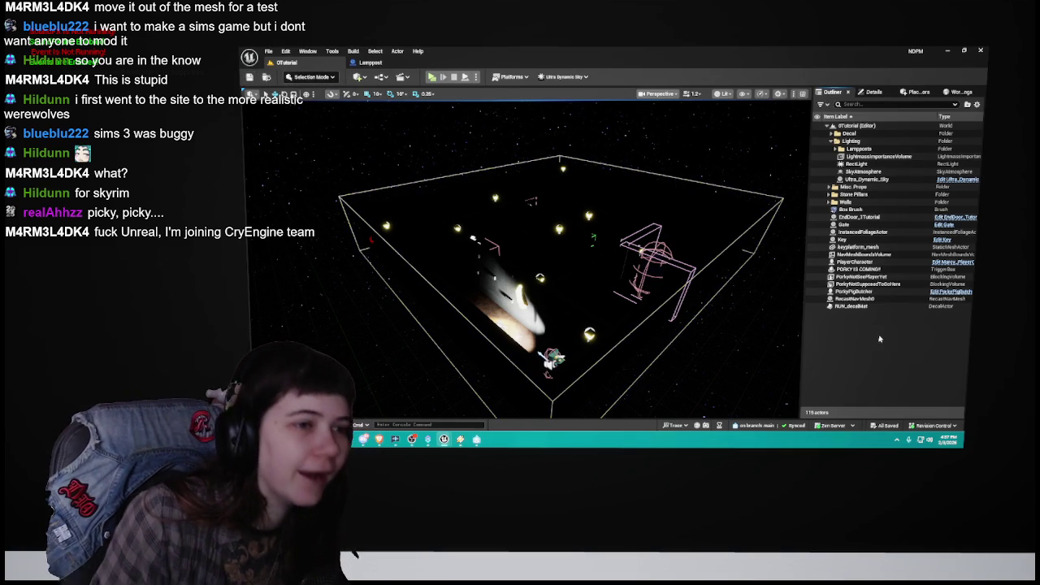
pyautogui.click(869, 156)
# Step: Set the LightmassImportanceVolume's scale to Y 17 and Z 3, keeping it solid
pyautogui.click(865, 93)
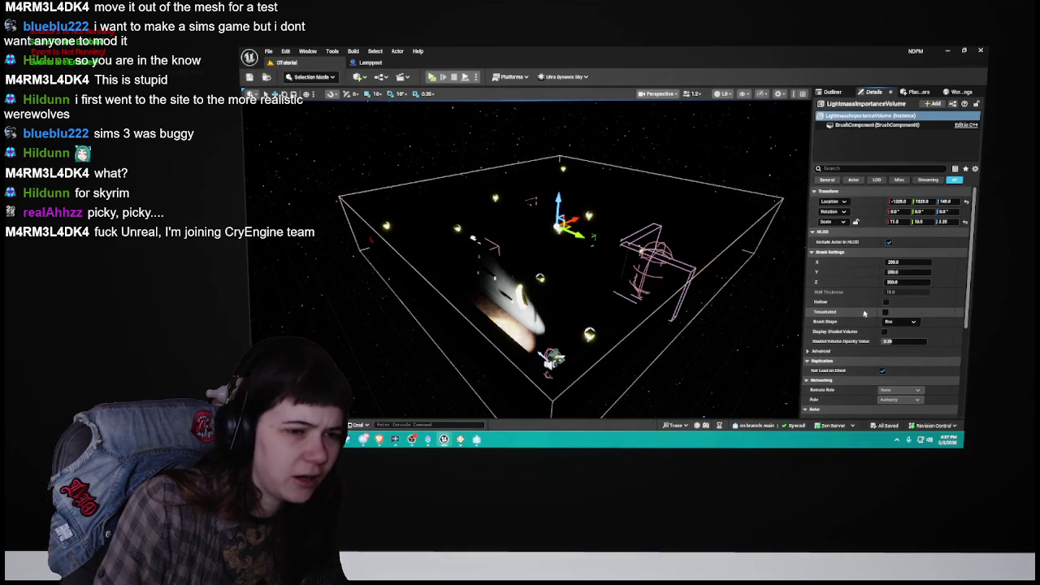
pyautogui.moveTo(634, 247); pyautogui.dragTo(528, 253)
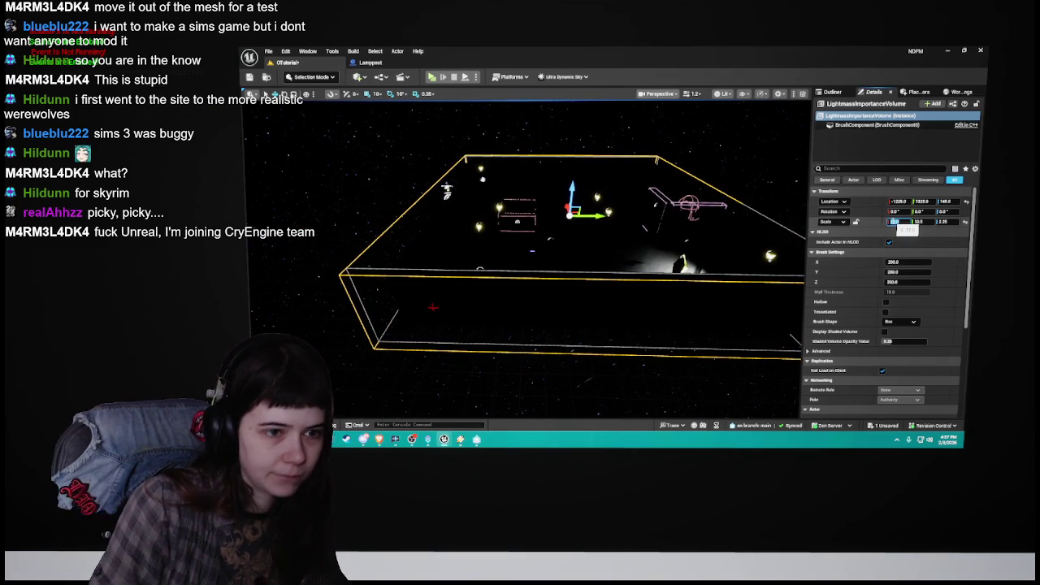
pyautogui.click(918, 221)
pyautogui.write('17.')
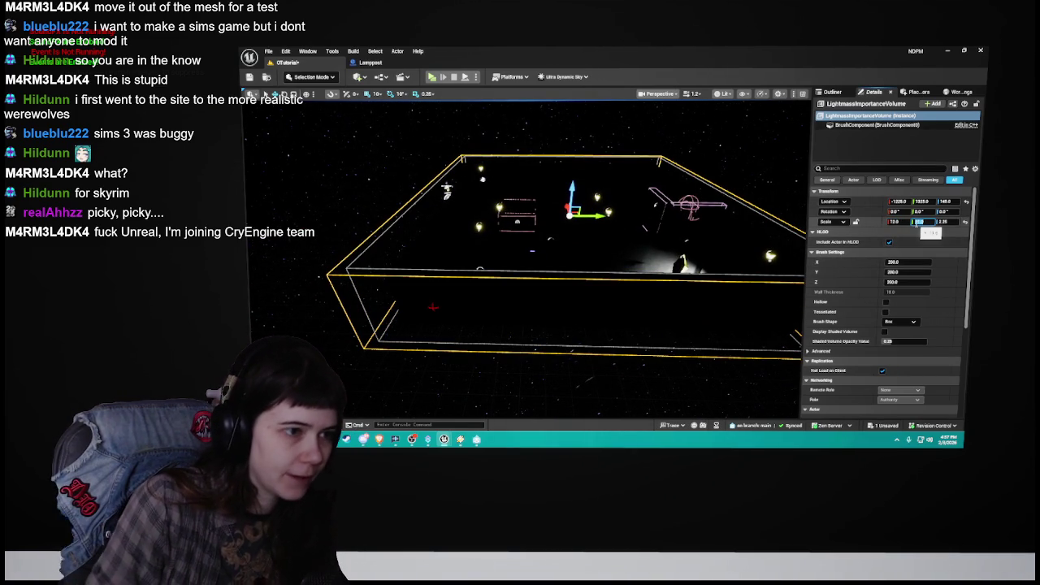
pyautogui.click(944, 221)
pyautogui.write('17')
pyautogui.press('Return')
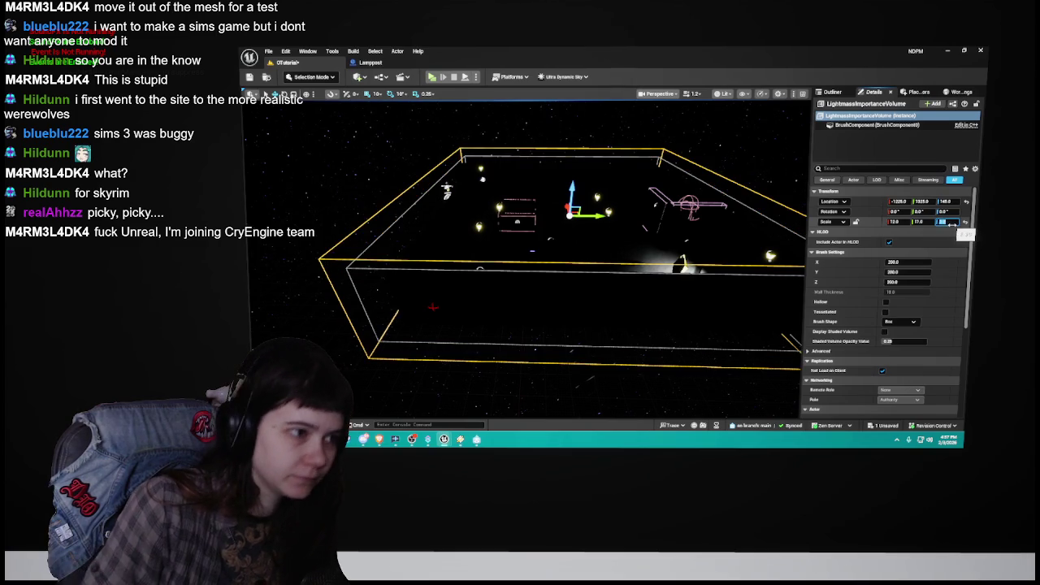
pyautogui.moveTo(528, 260); pyautogui.dragTo(419, 257)
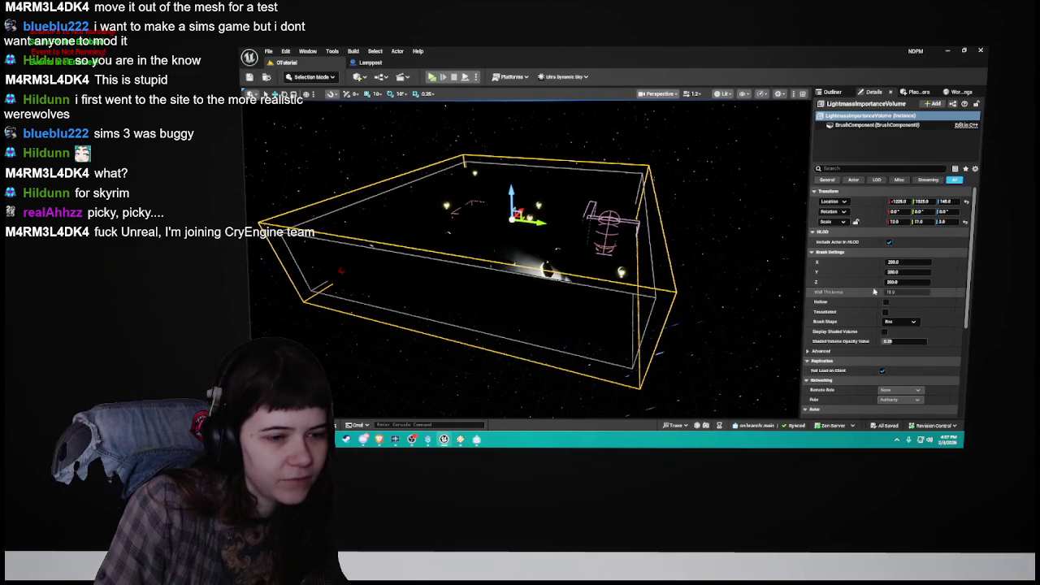
pyautogui.click(887, 302)
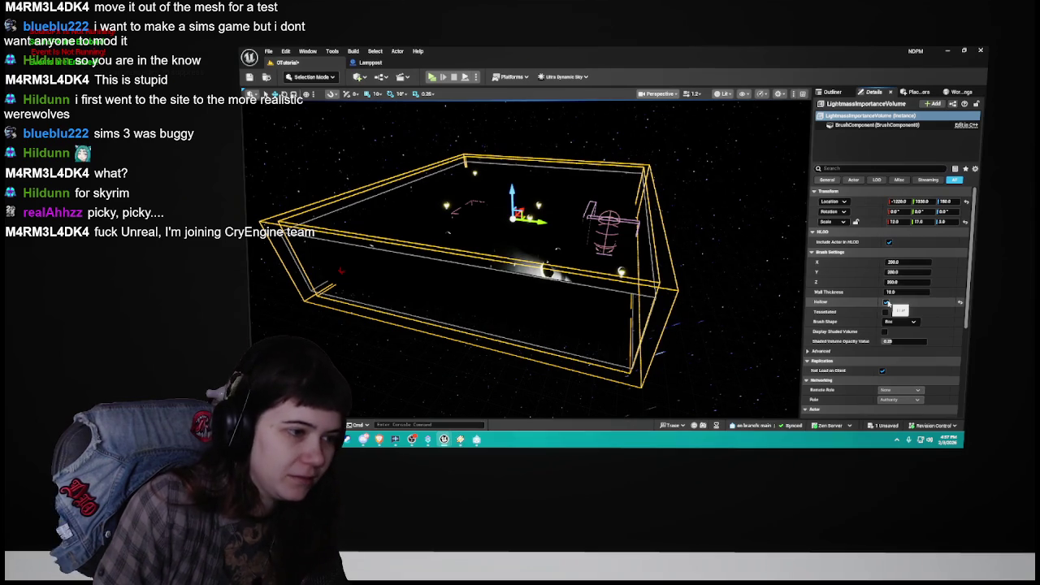
pyautogui.click(887, 302)
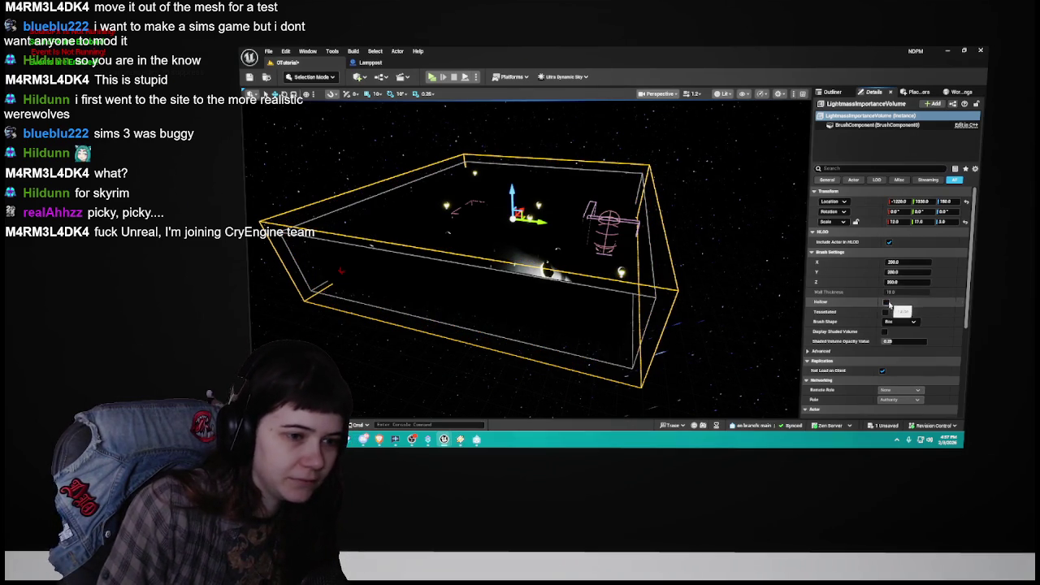
# Step: Save the level and close the Lamppost blueprint tab
pyautogui.click(249, 78)
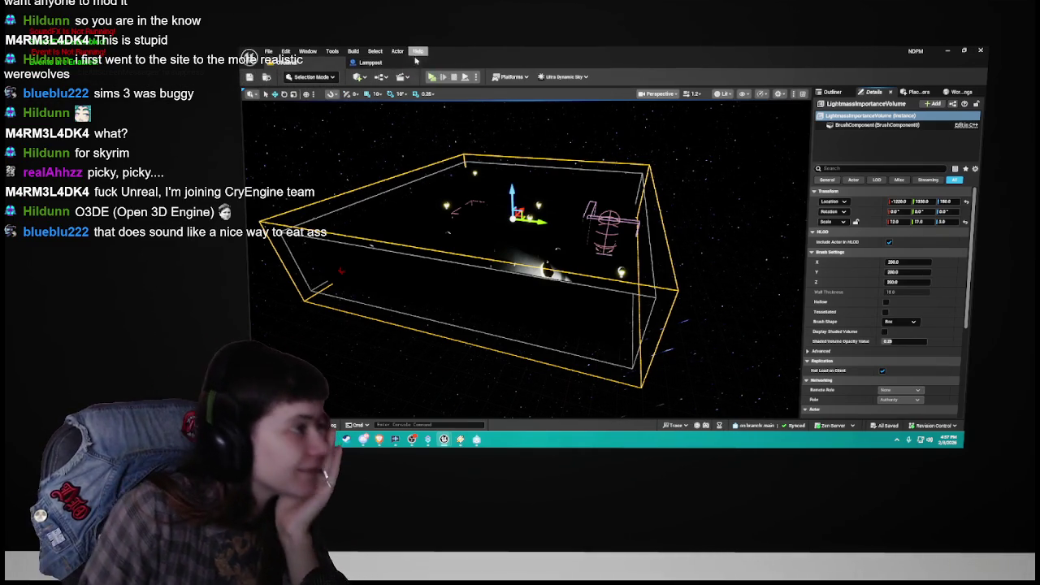
pyautogui.click(369, 62)
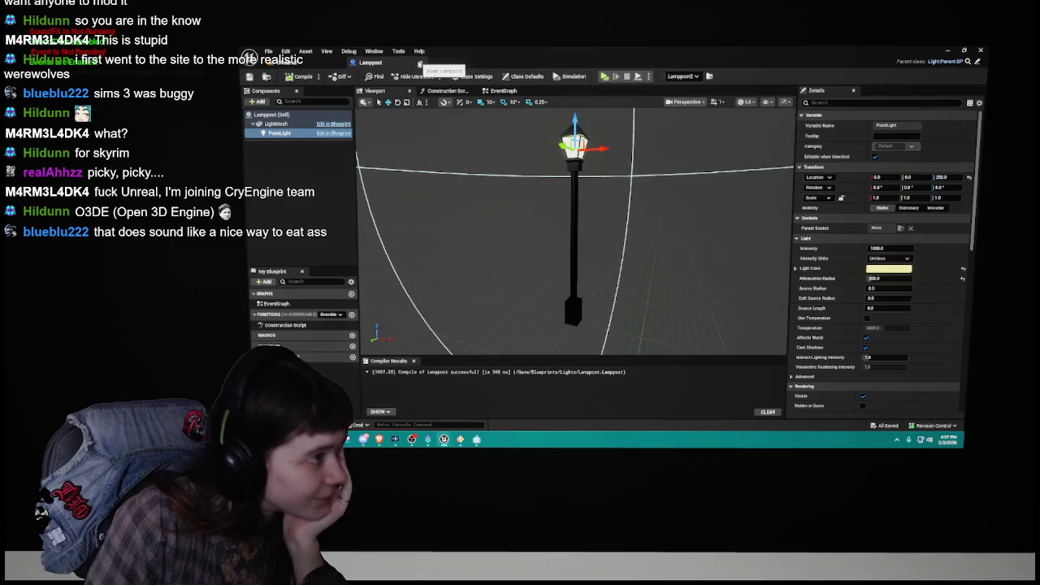
pyautogui.click(420, 64)
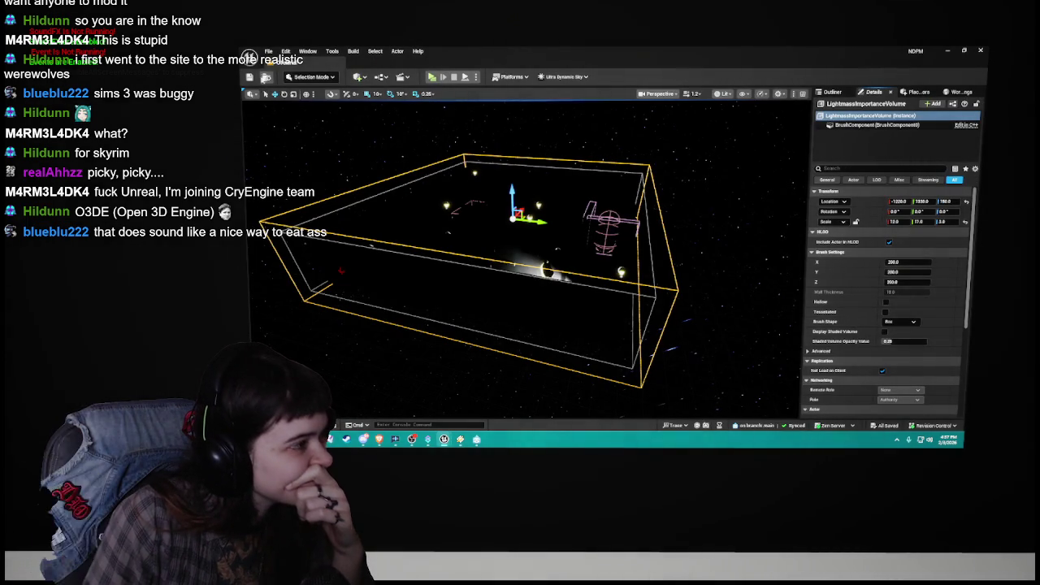
pyautogui.moveTo(519, 134)
pyautogui.mouseDown()
pyautogui.moveTo(568, 163)
pyautogui.moveTo(685, 98)
pyautogui.mouseUp()
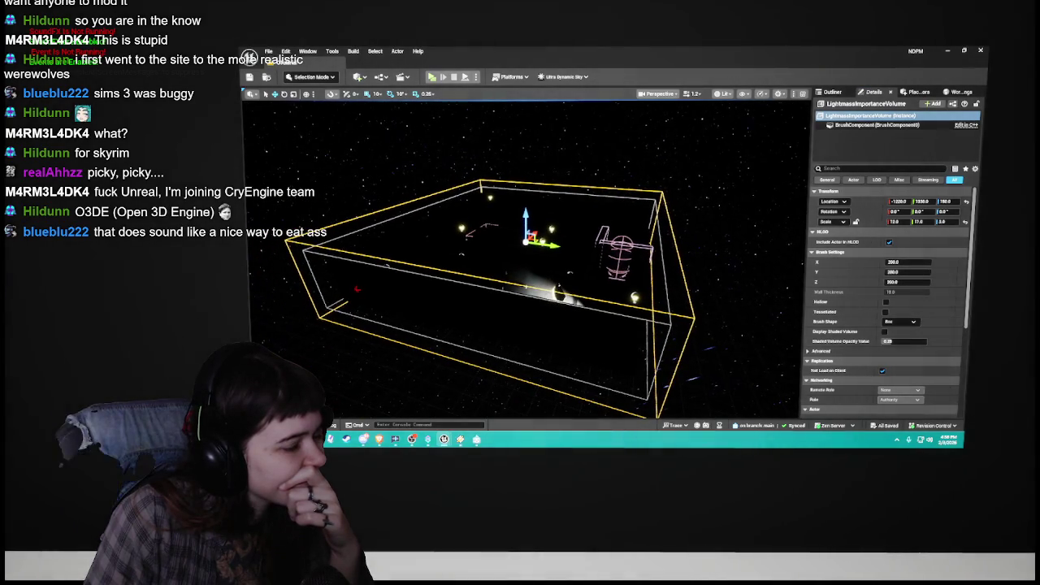
pyautogui.moveTo(617, 163)
pyautogui.mouseDown()
pyautogui.moveTo(569, 212)
pyautogui.moveTo(537, 179)
pyautogui.moveTo(503, 203)
pyautogui.mouseUp()
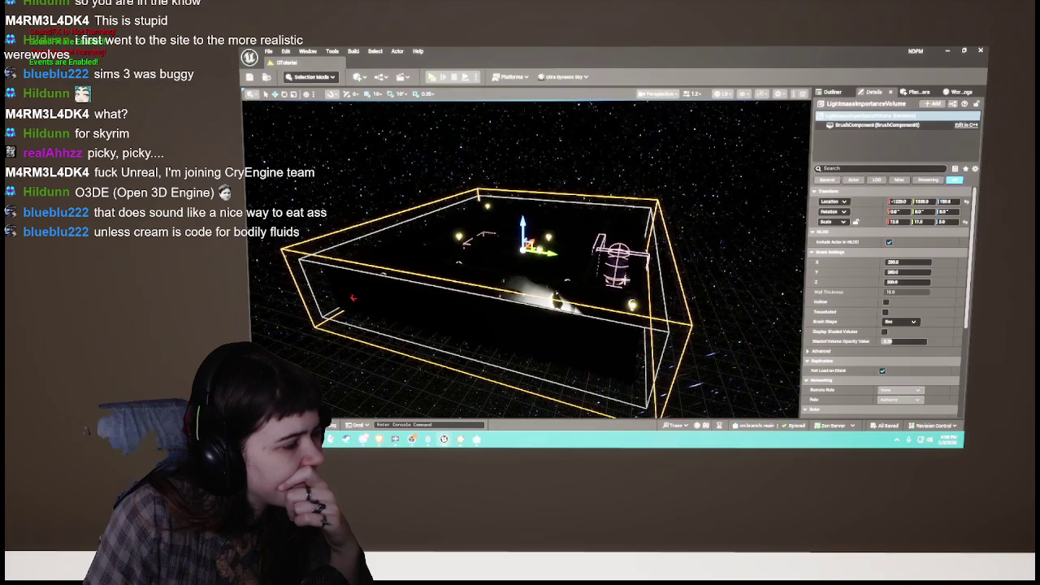
pyautogui.click(832, 91)
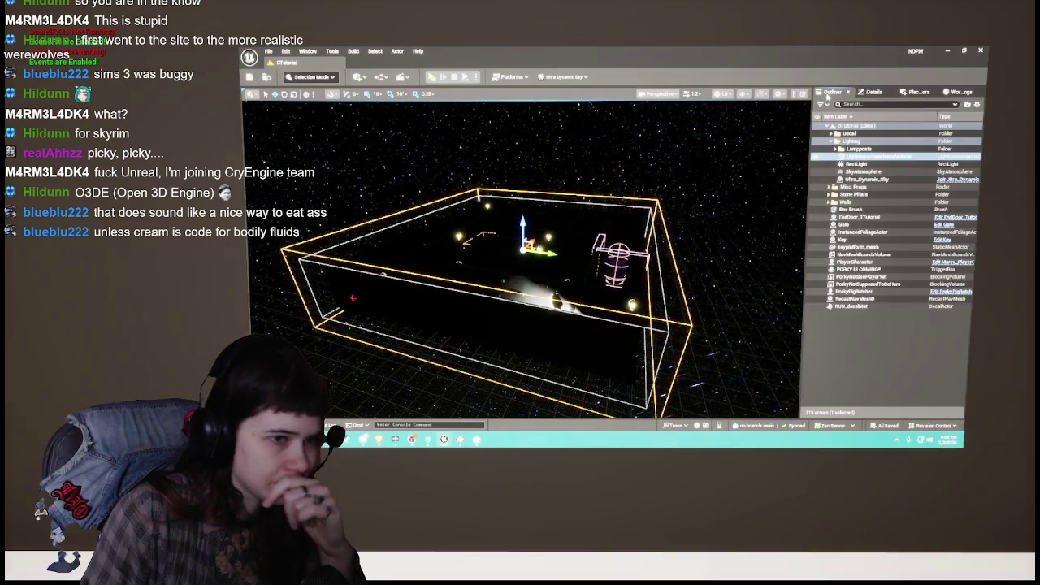
# Step: Clear the selection and open the MainMenu level from the Content Drawer
pyautogui.click(886, 380)
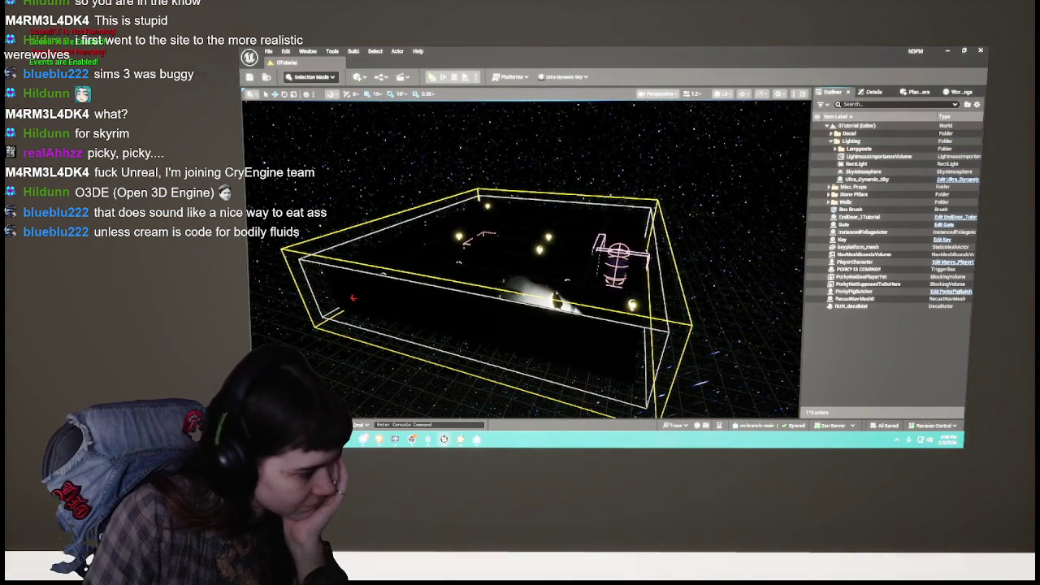
pyautogui.hotkey('ctrl', 'space')
pyautogui.doubleClick(675, 324)
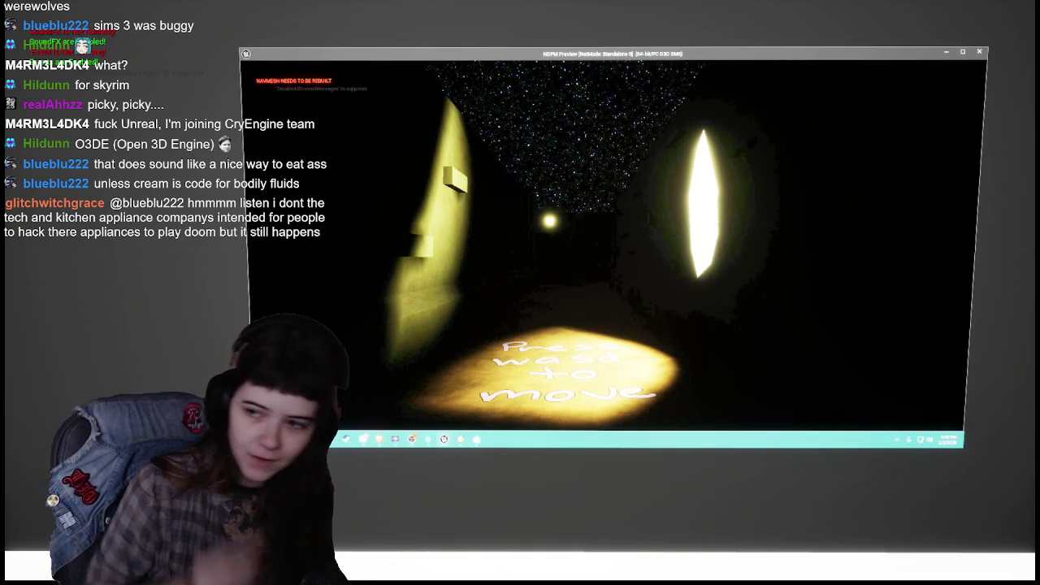
# Step: Walk through the glowing frame onto the lit instruction floor, then quit the preview
pyautogui.press('w')
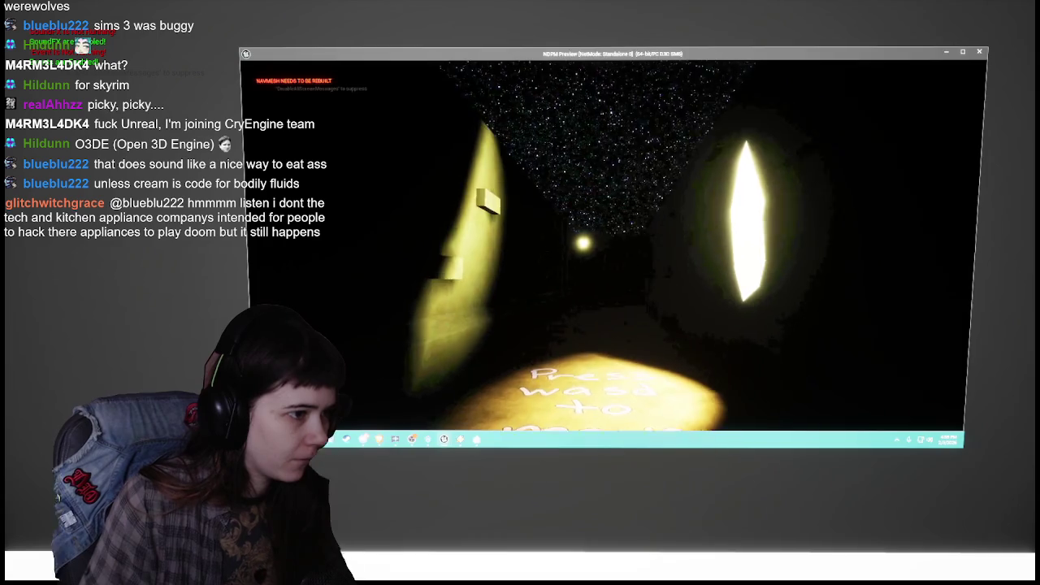
pyautogui.press('w')
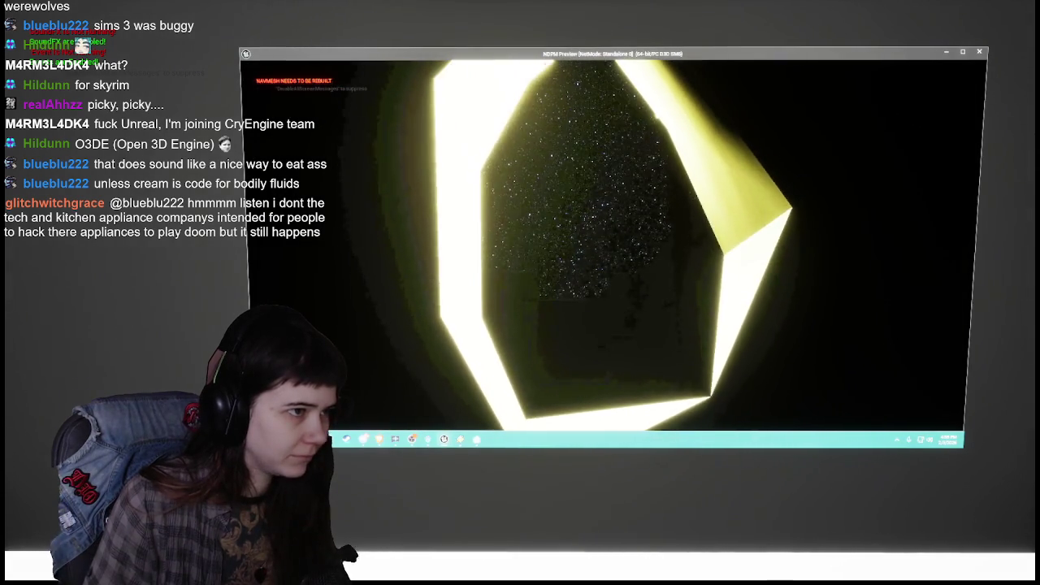
pyautogui.press('w')
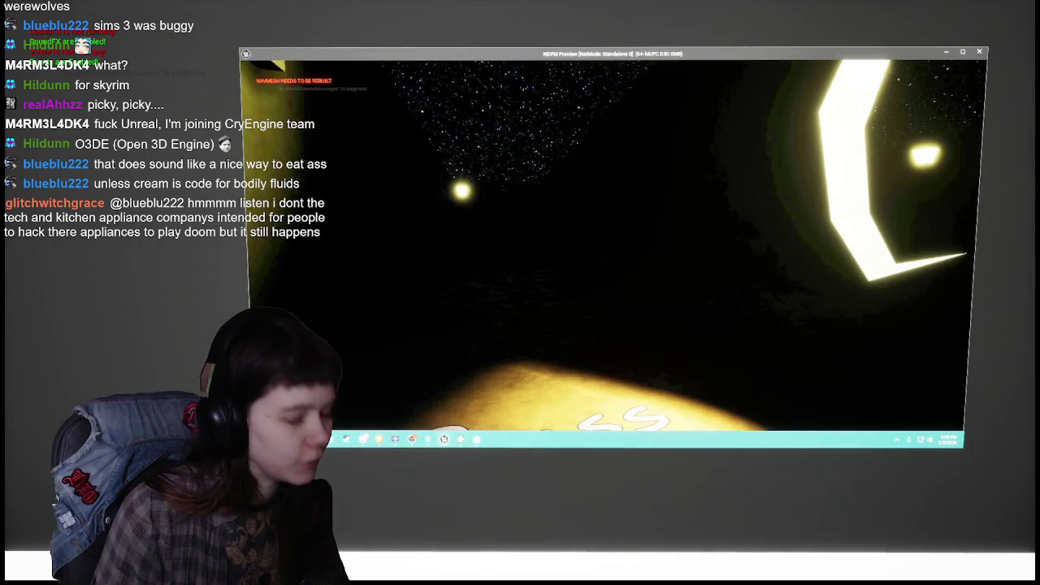
pyautogui.press('w')
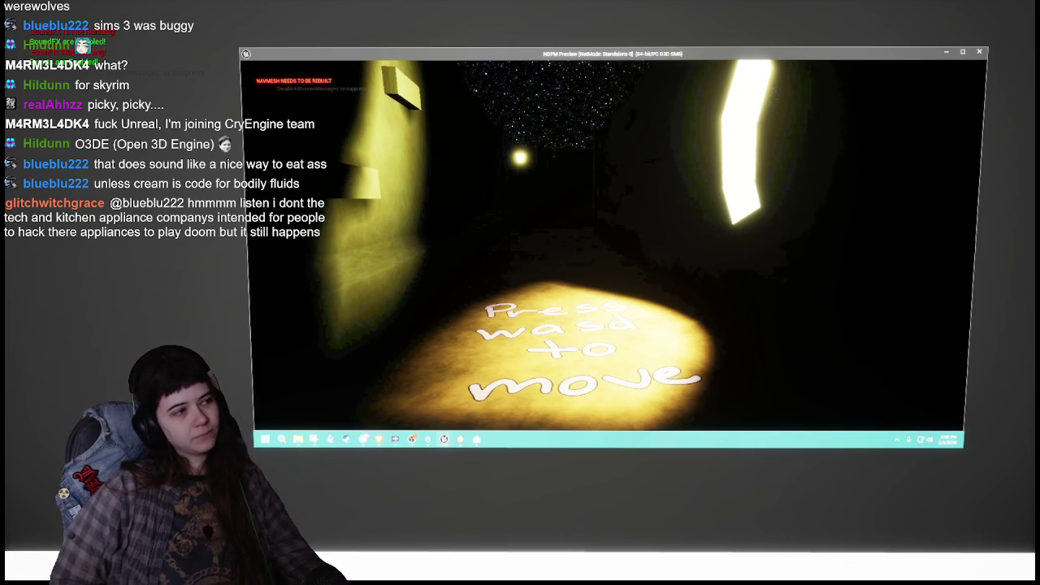
pyautogui.press('Escape')
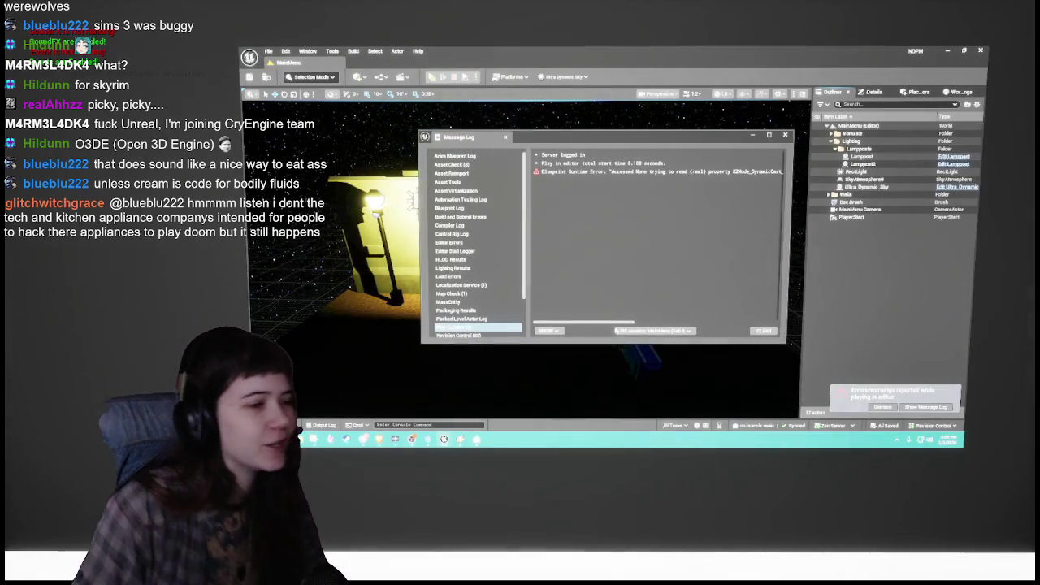
# Step: Close the Message Log and open the 1Childhood level from Content > Levels
pyautogui.click(785, 135)
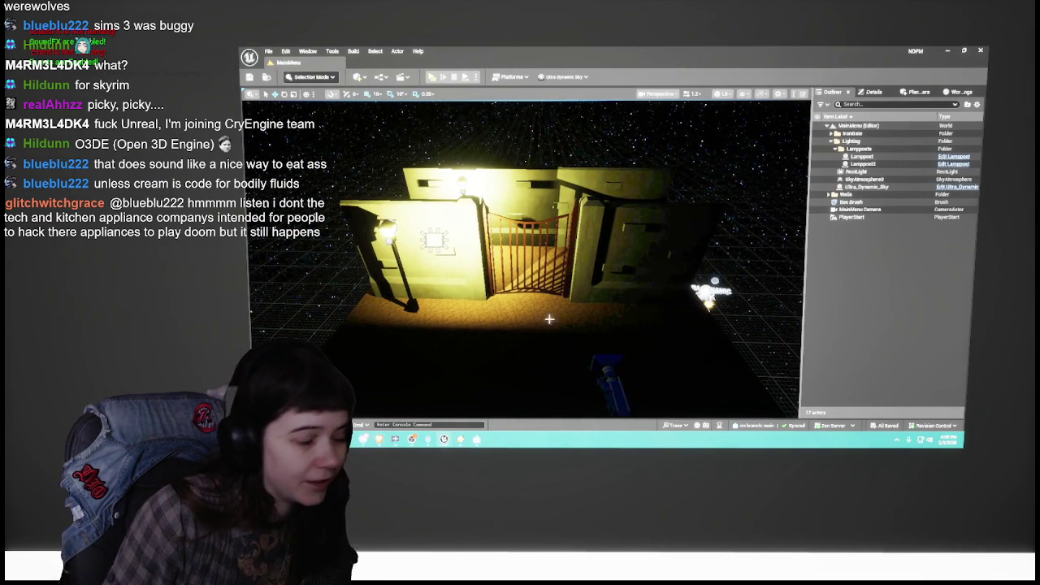
pyautogui.hotkey('ctrl', 'space')
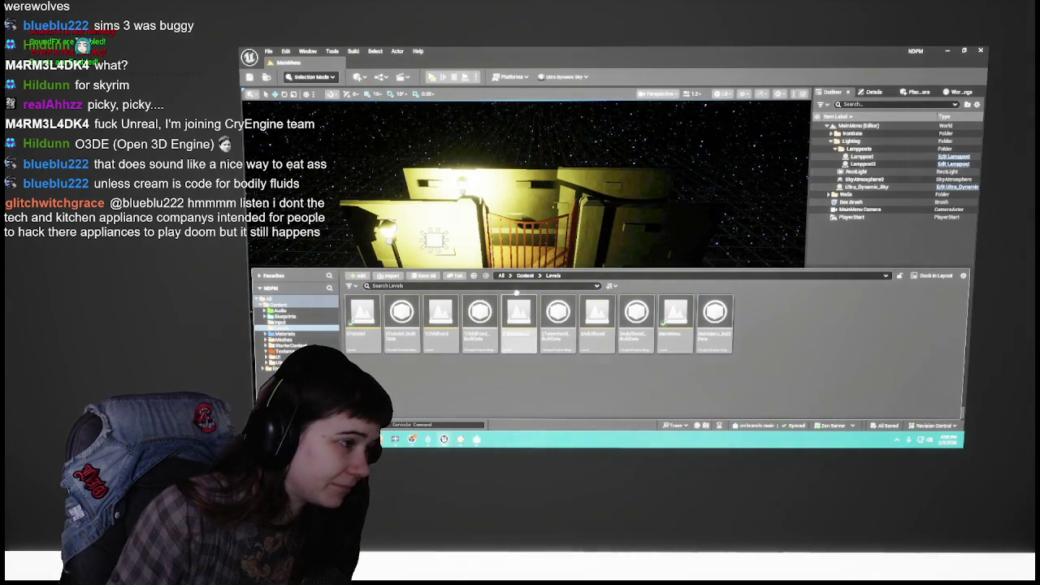
pyautogui.hotkey('ctrl', 'space')
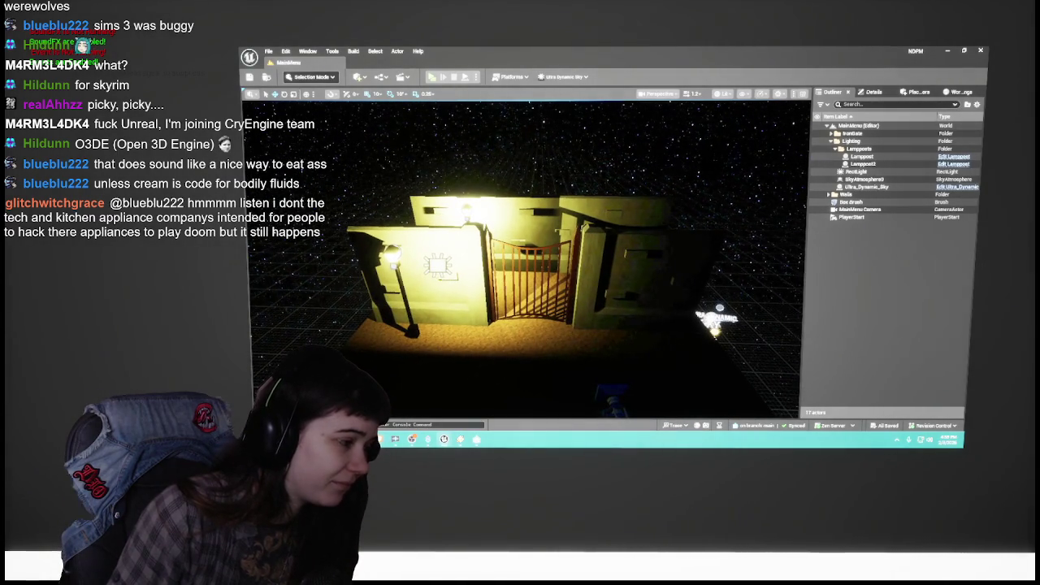
pyautogui.hotkey('ctrl', 'space')
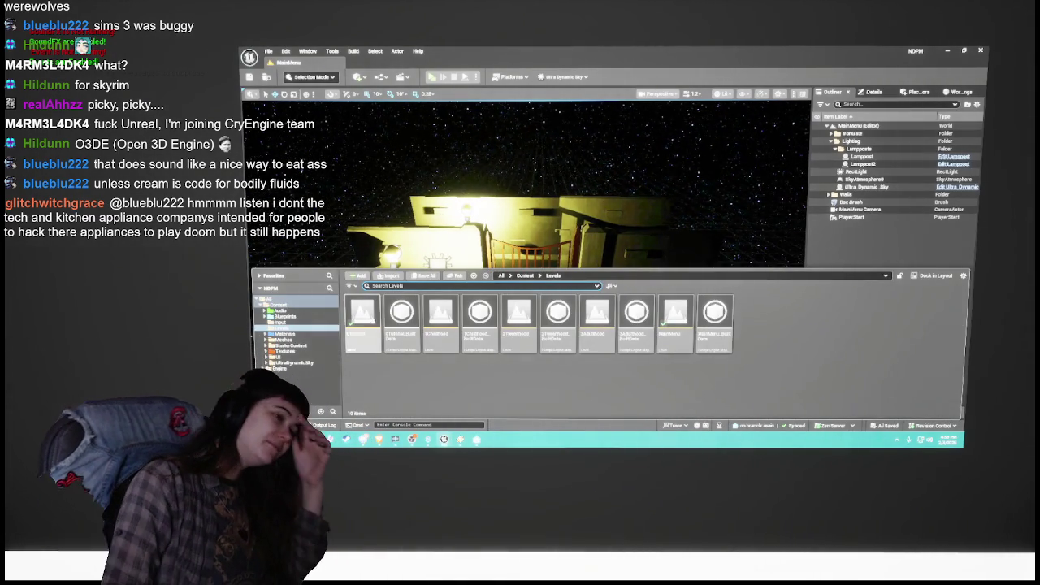
pyautogui.doubleClick(439, 329)
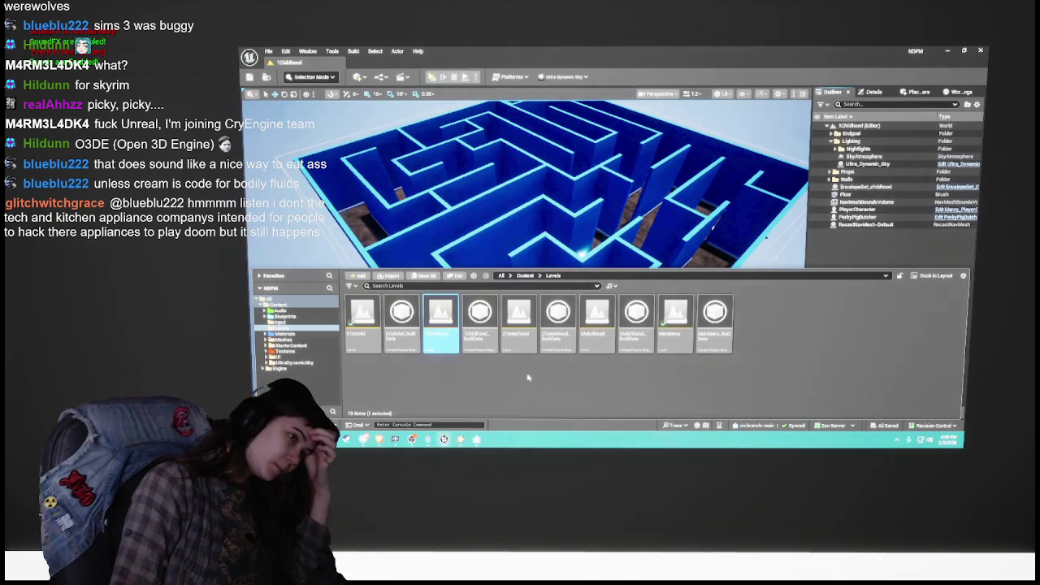
# Step: Run Build All on the 1Childhood level, close the build log, and zoom into the maze
pyautogui.moveTo(379, 127)
pyautogui.mouseDown()
pyautogui.moveTo(382, 102)
pyautogui.moveTo(379, 128)
pyautogui.mouseUp()
pyautogui.click(353, 50)
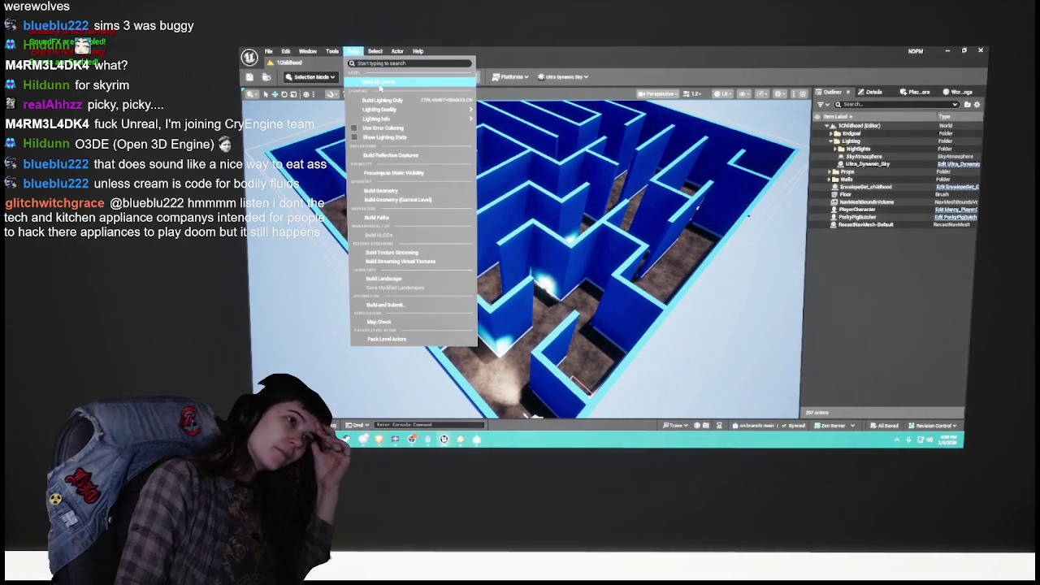
pyautogui.click(390, 100)
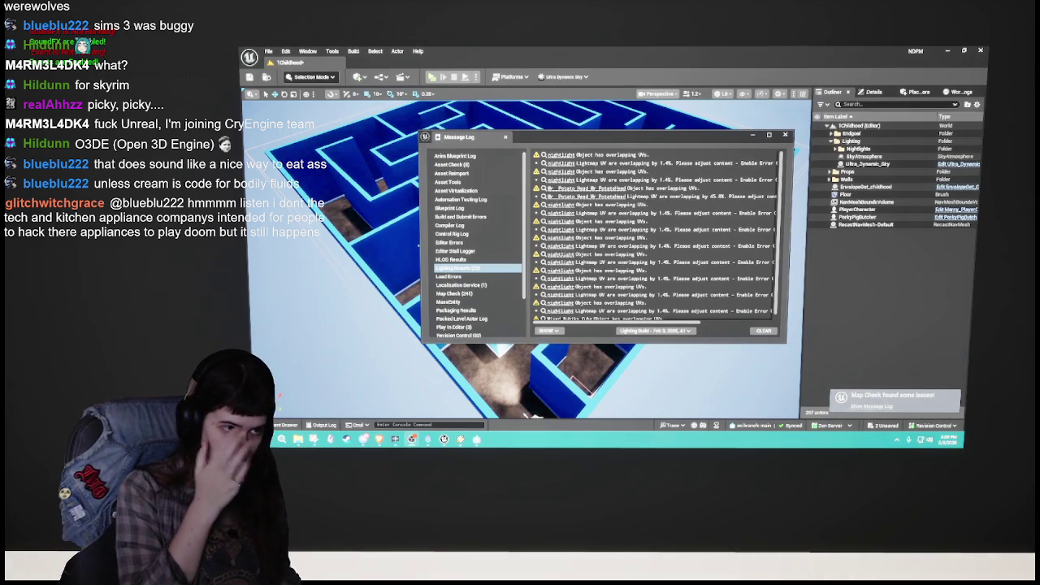
pyautogui.scroll(-2, 780, 220)
pyautogui.scroll(2, 780, 220)
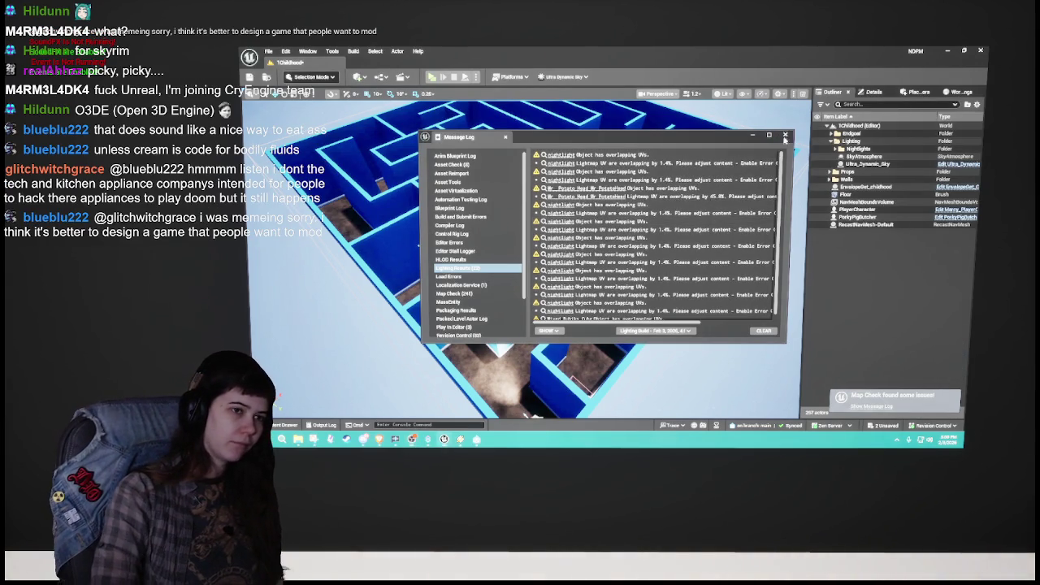
pyautogui.click(785, 135)
pyautogui.scroll(10, 524, 260)
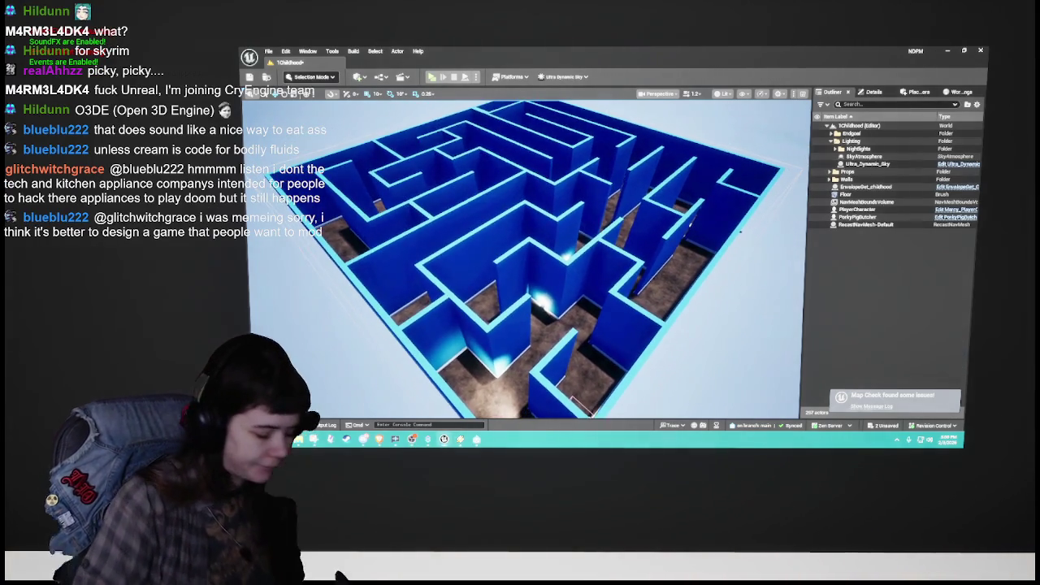
pyautogui.scroll(8, 524, 260)
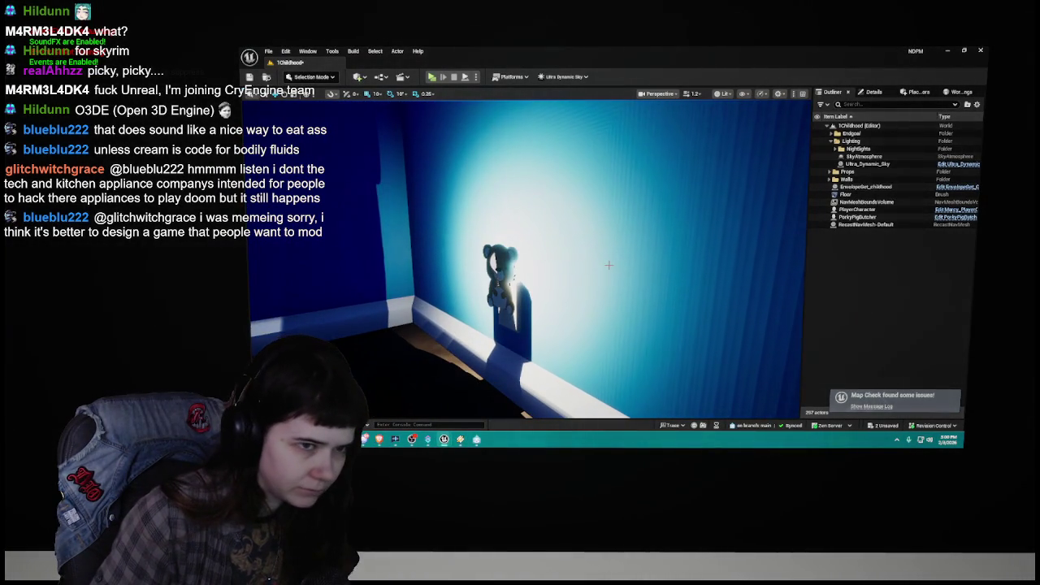
# Step: Confirm Nightlight2's blueprint PointLight is set to Movable, then save the 1Childhood level
pyautogui.click(504, 267)
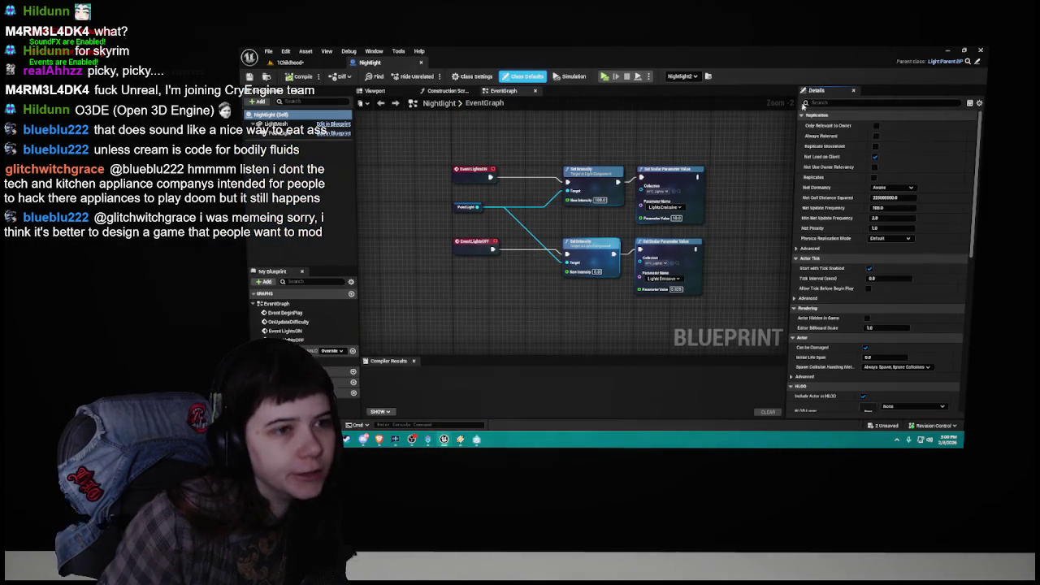
pyautogui.click(393, 93)
pyautogui.click(280, 131)
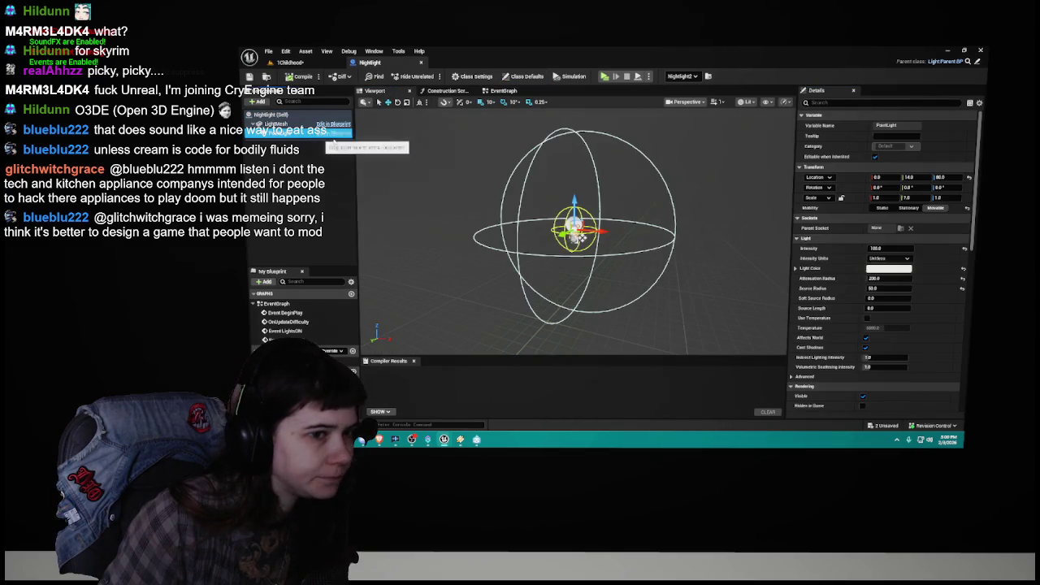
pyautogui.scroll(8, 634, 217)
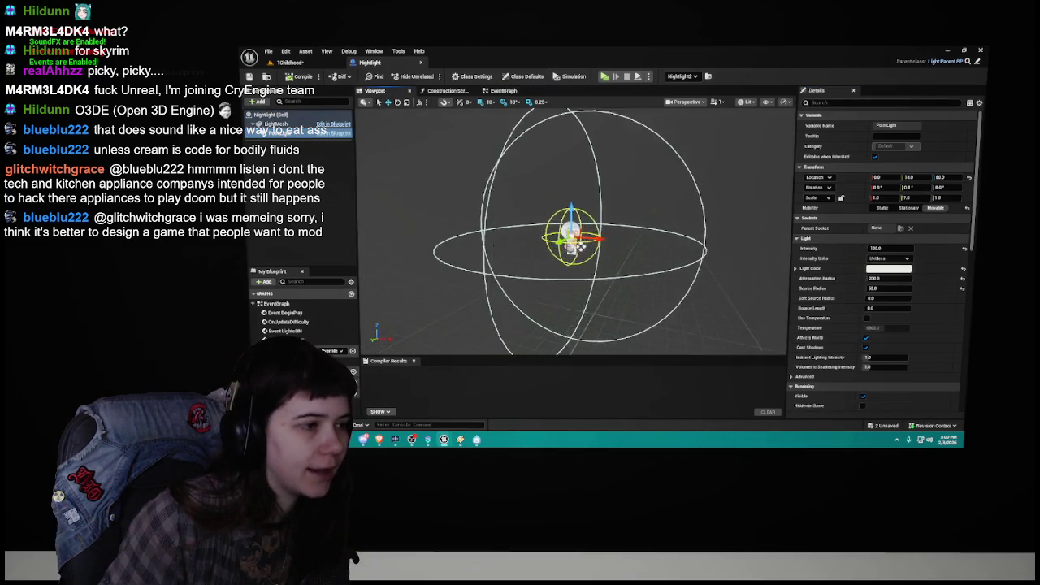
pyautogui.scroll(-5, 574, 231)
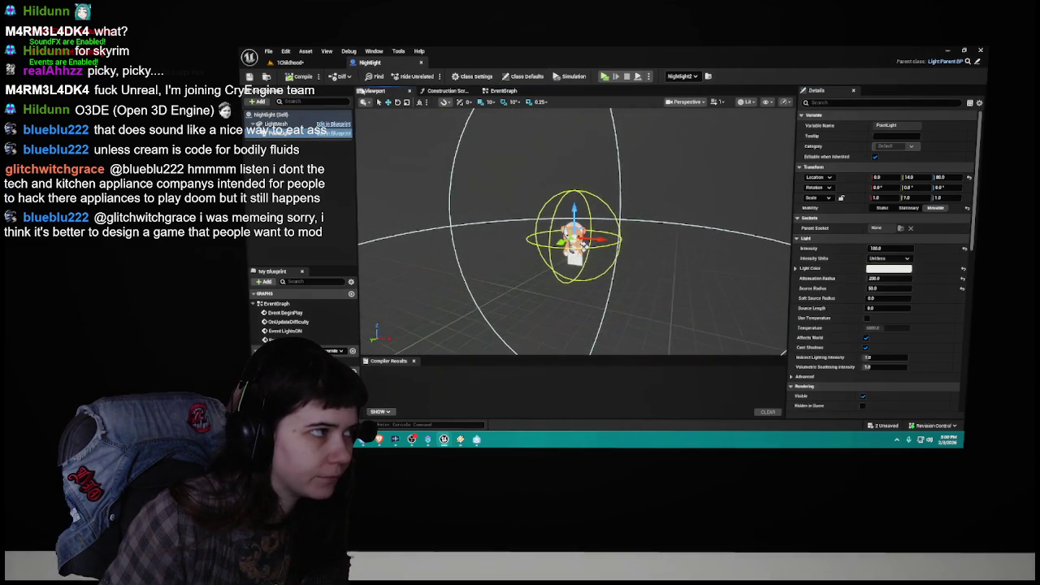
pyautogui.click(325, 65)
pyautogui.click(250, 76)
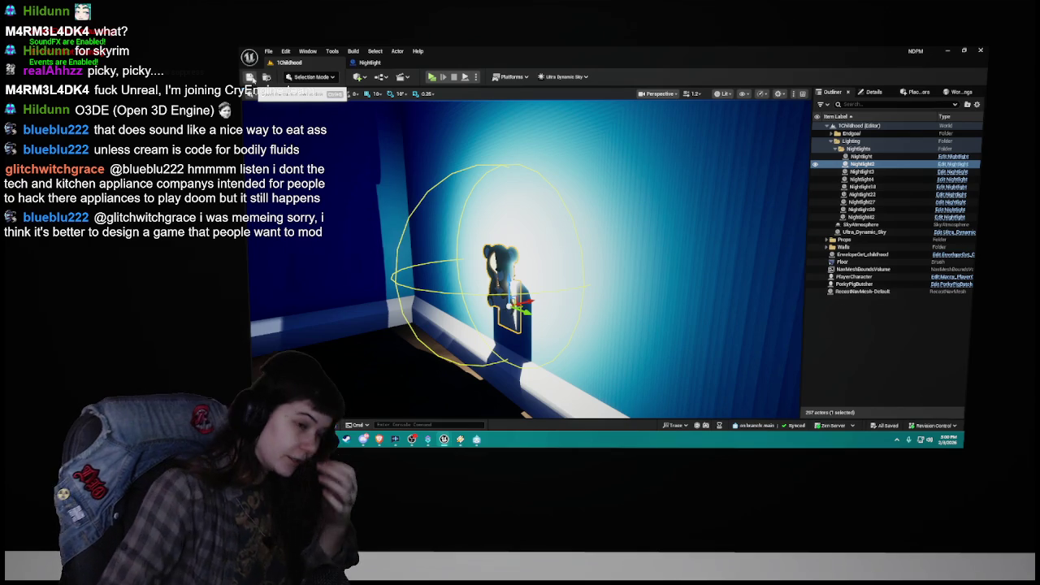
# Step: Load the 0Tutorial level and fly down its corridor past the Press W decal
pyautogui.press('Escape')
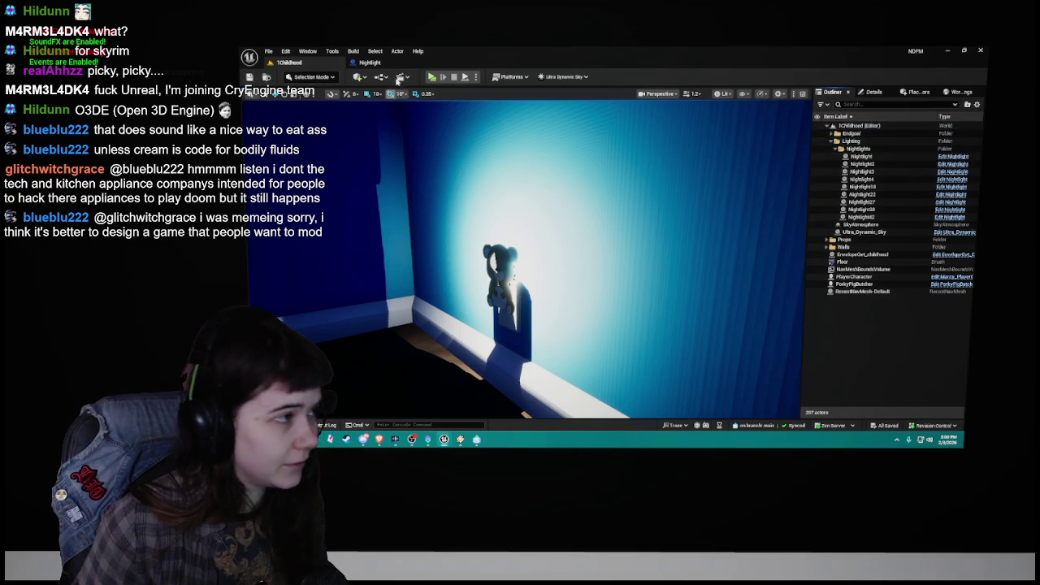
pyautogui.hotkey('ctrl', 'space')
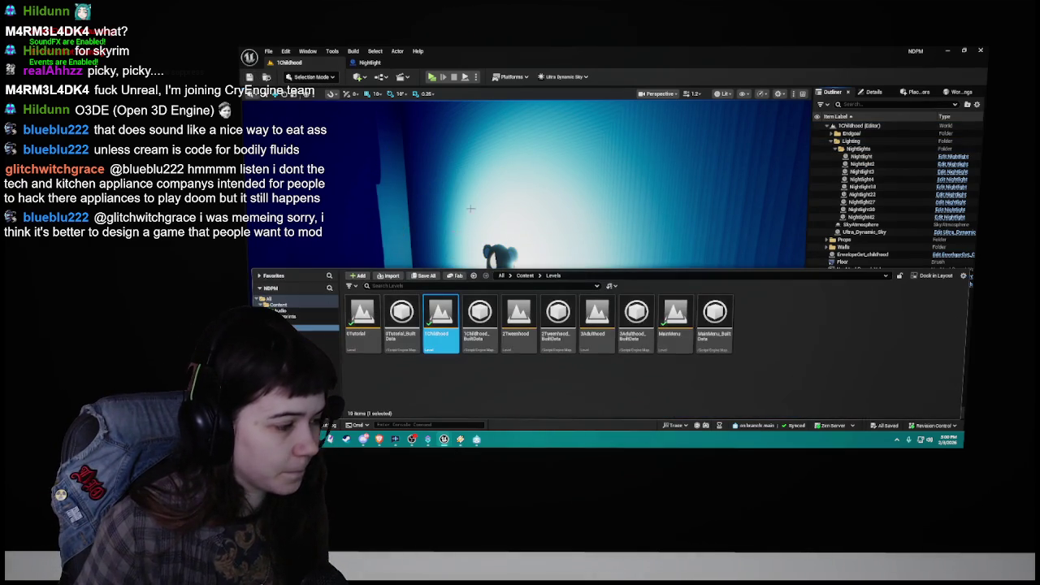
pyautogui.hotkey('ctrl', 'space')
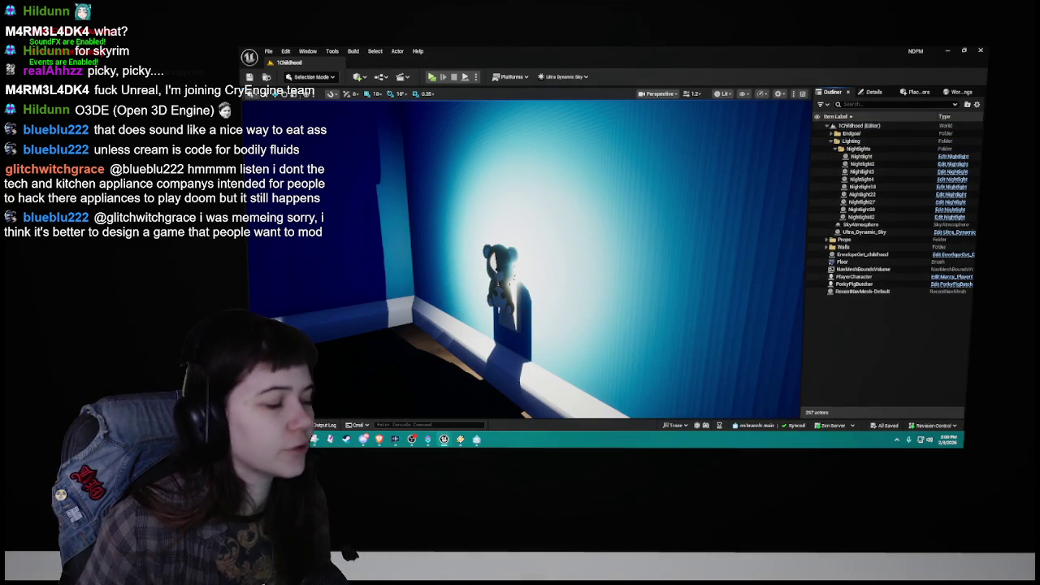
pyautogui.hotkey('ctrl', 'space')
pyautogui.doubleClick(363, 325)
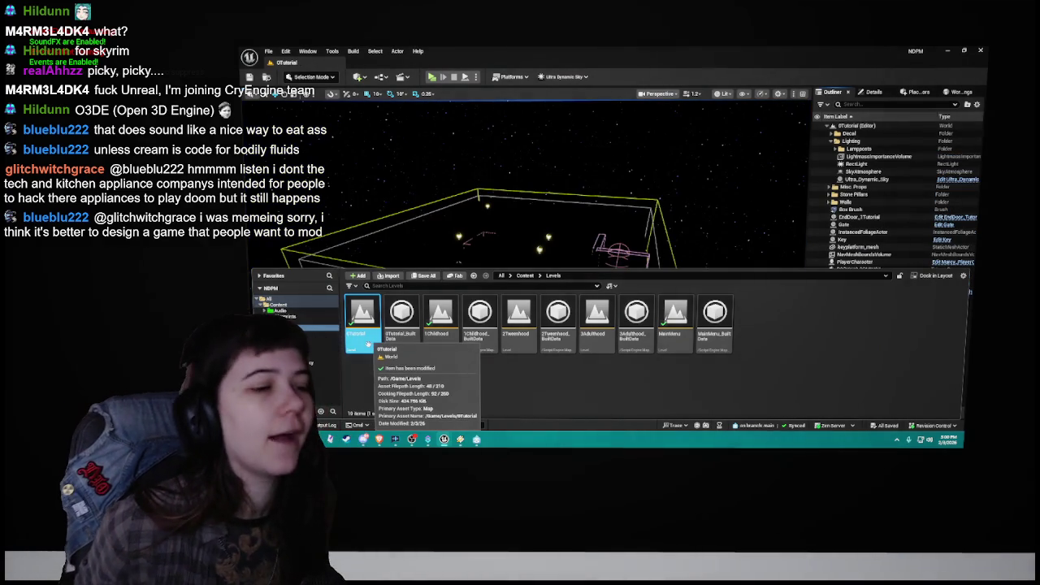
pyautogui.hotkey('ctrl', 'space')
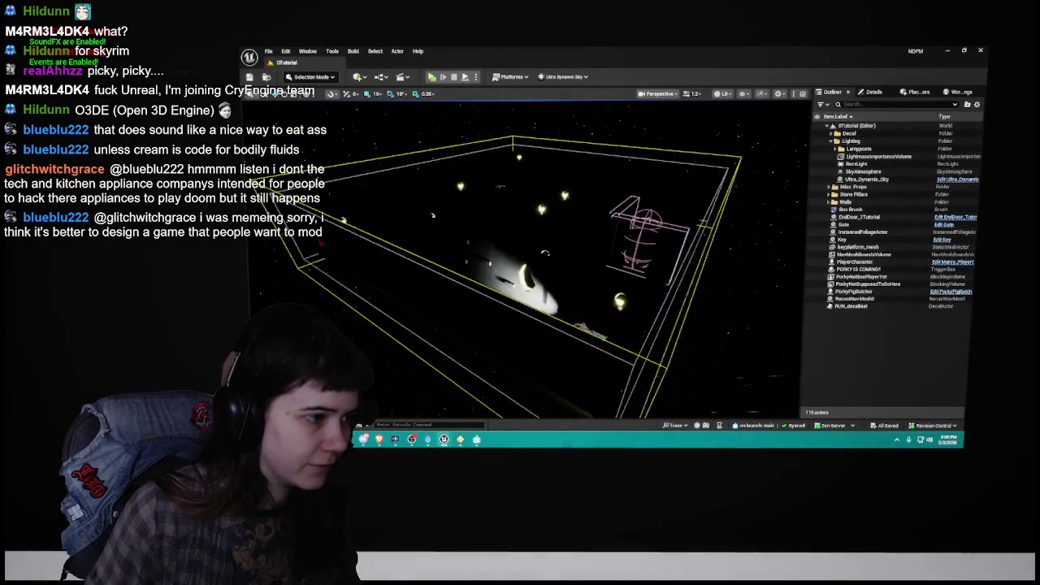
pyautogui.press('w')
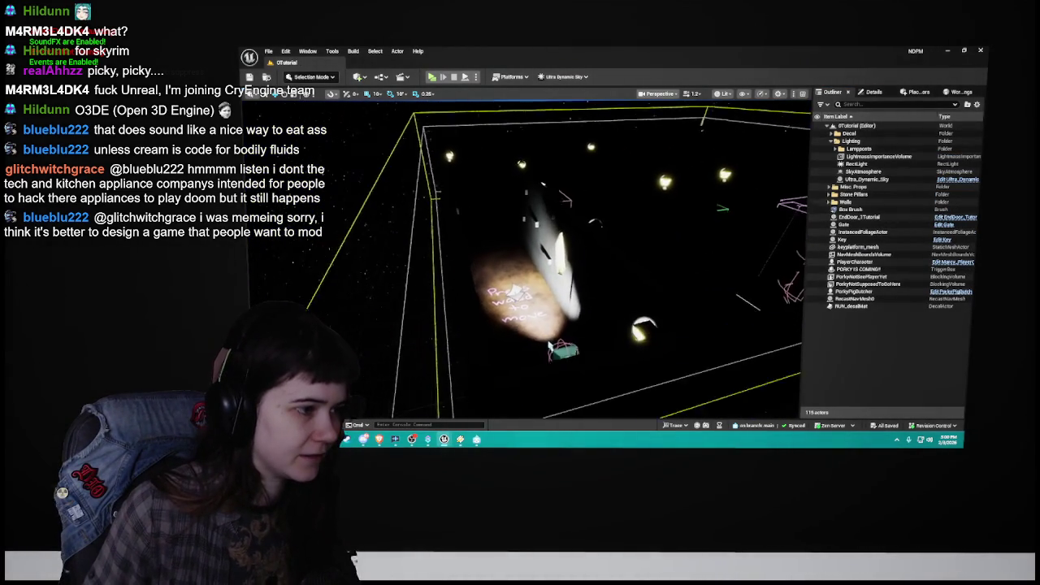
pyautogui.press('w')
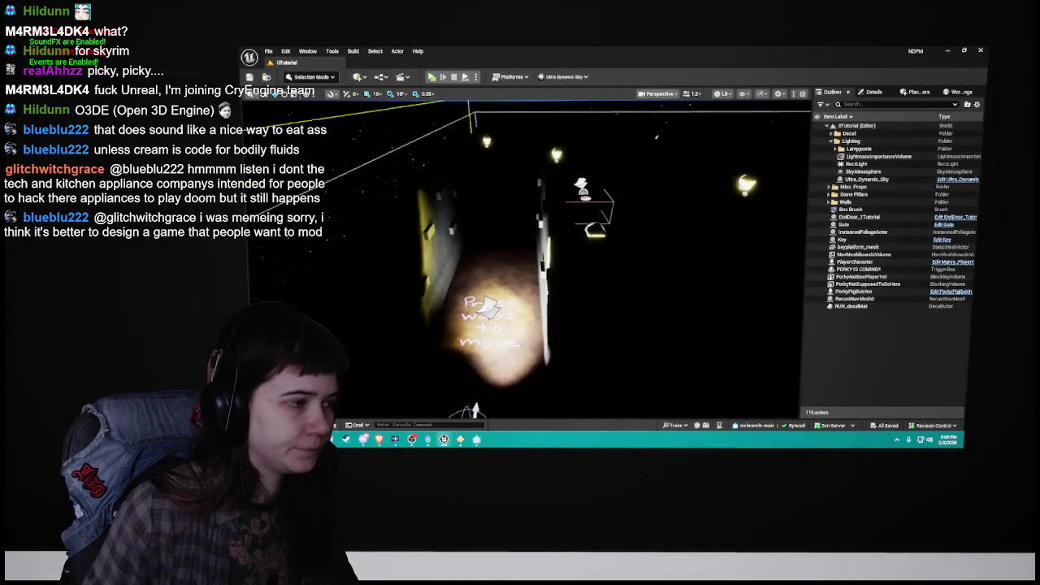
pyautogui.press('w')
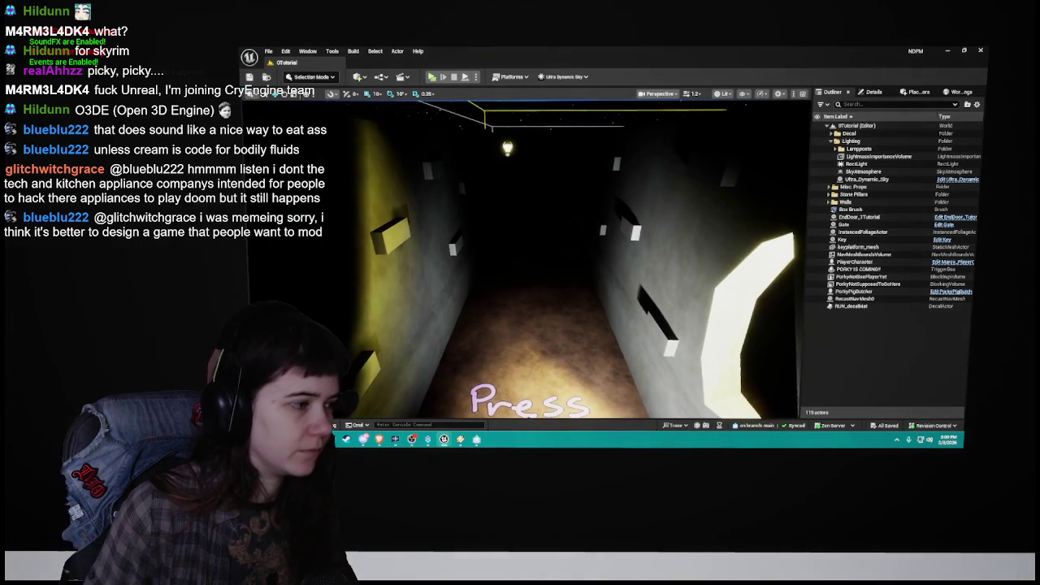
pyautogui.press('s')
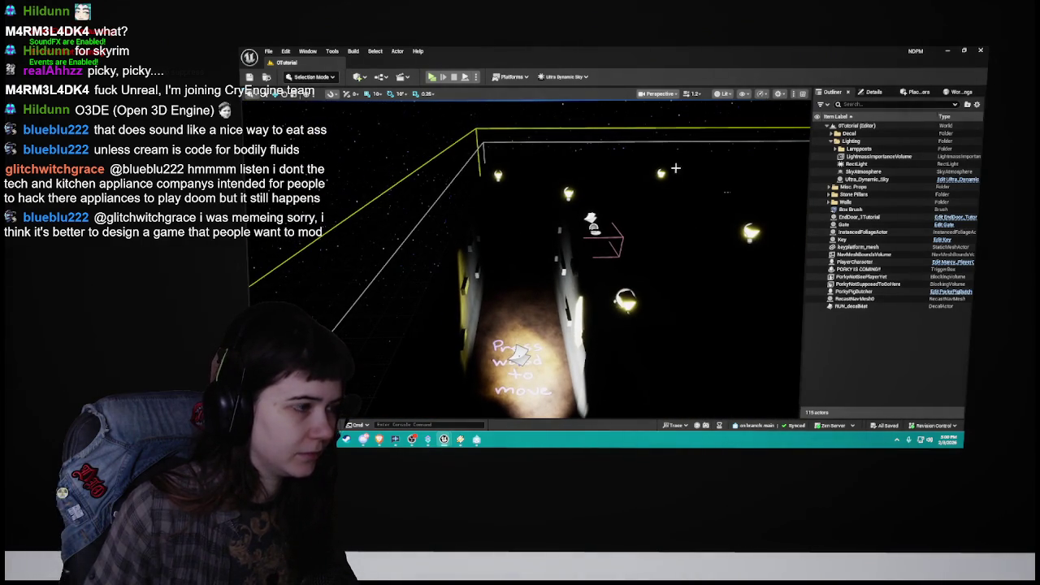
# Step: Select Lamppost2 in the Outliner's Lighting > Lampposts folder and open its Lamppost blueprint
pyautogui.click(841, 150)
pyautogui.click(851, 163)
pyautogui.click(873, 91)
pyautogui.click(832, 91)
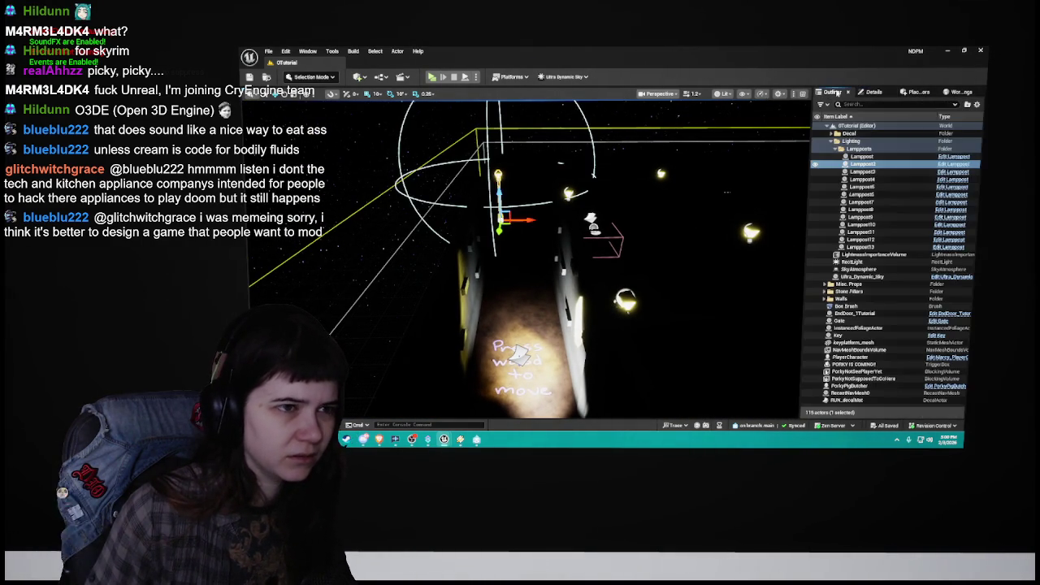
pyautogui.click(952, 165)
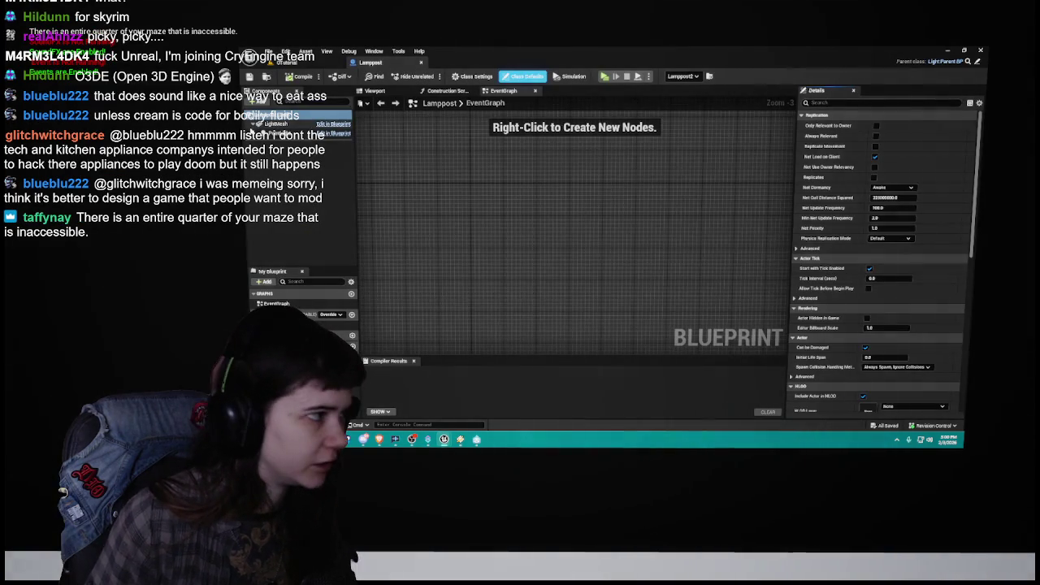
# Step: Set the Lamppost blueprint's PointLight Mobility to Movable and close the blueprint
pyautogui.click(284, 132)
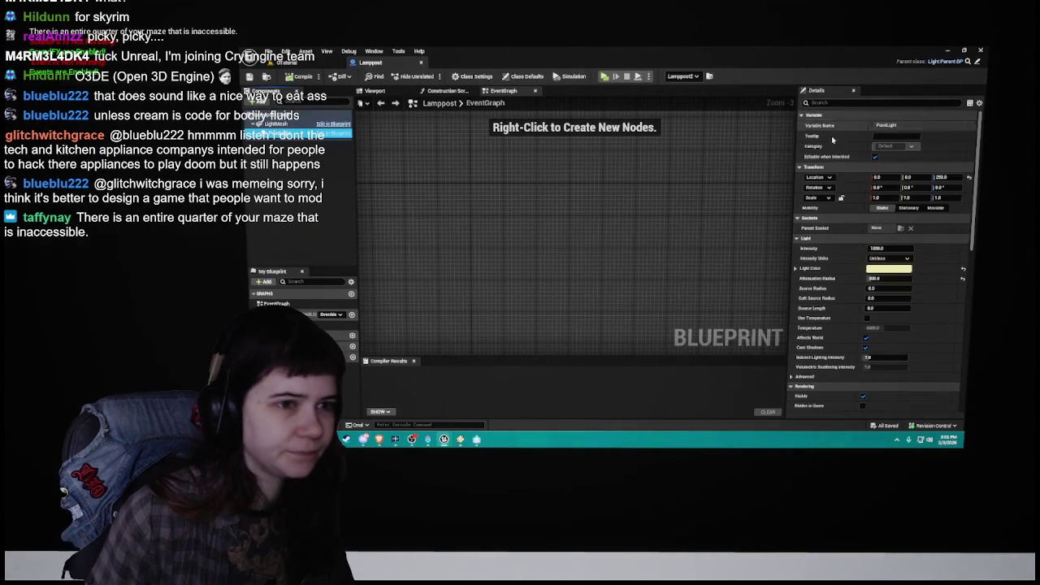
pyautogui.click(935, 208)
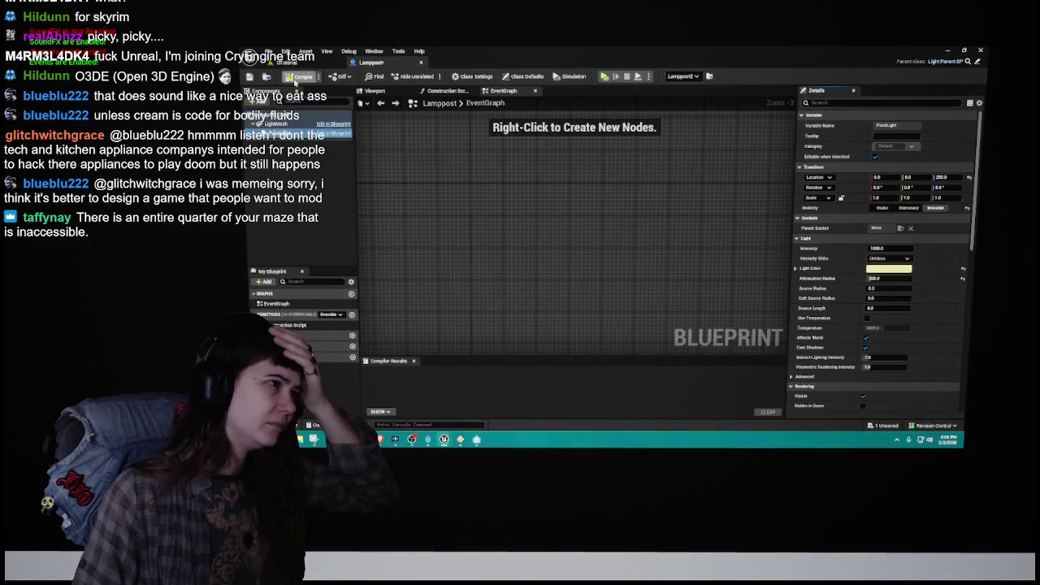
pyautogui.click(420, 61)
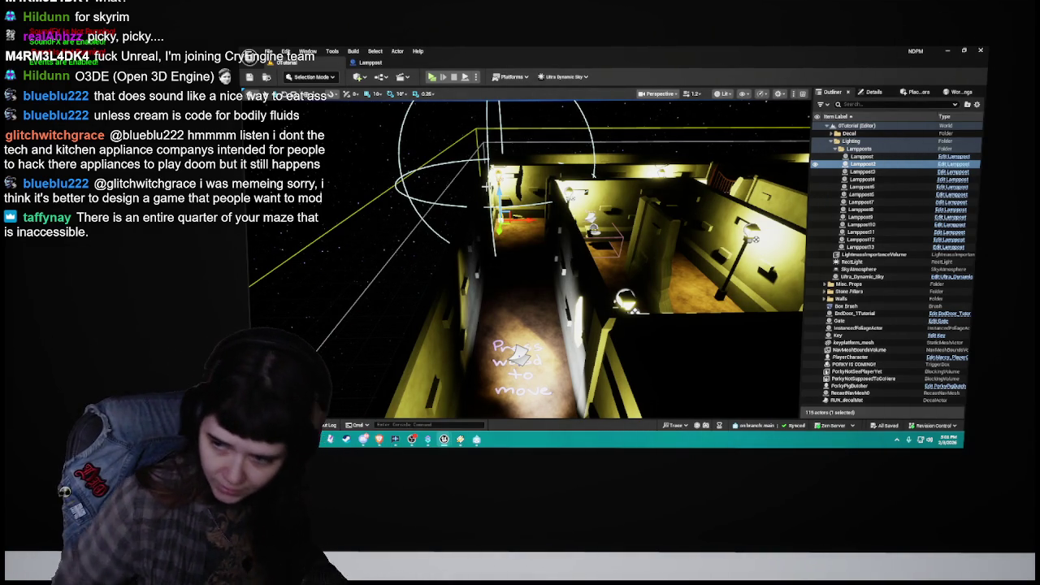
# Step: Orbit over the lamplit 0Tutorial corridors, then open the 1Childhood level
pyautogui.moveTo(608, 243)
pyautogui.mouseDown()
pyautogui.moveTo(707, 244)
pyautogui.moveTo(373, 157)
pyautogui.mouseUp()
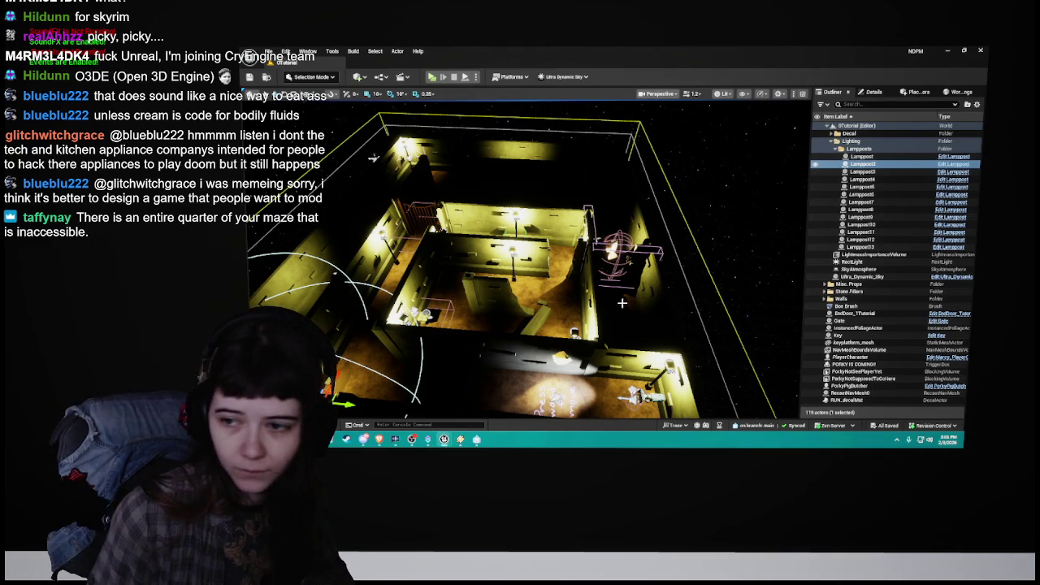
pyautogui.moveTo(617, 301)
pyautogui.mouseDown()
pyautogui.moveTo(560, 317)
pyautogui.moveTo(601, 284)
pyautogui.moveTo(569, 260)
pyautogui.moveTo(553, 268)
pyautogui.moveTo(609, 285)
pyautogui.moveTo(597, 285)
pyautogui.mouseUp()
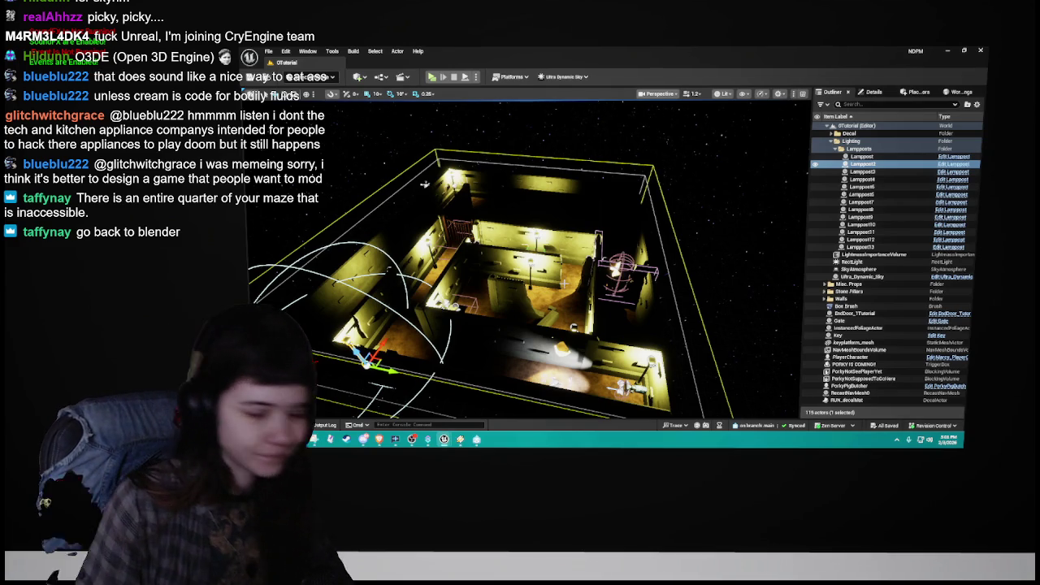
pyautogui.hotkey('ctrl', 'space')
pyautogui.doubleClick(443, 321)
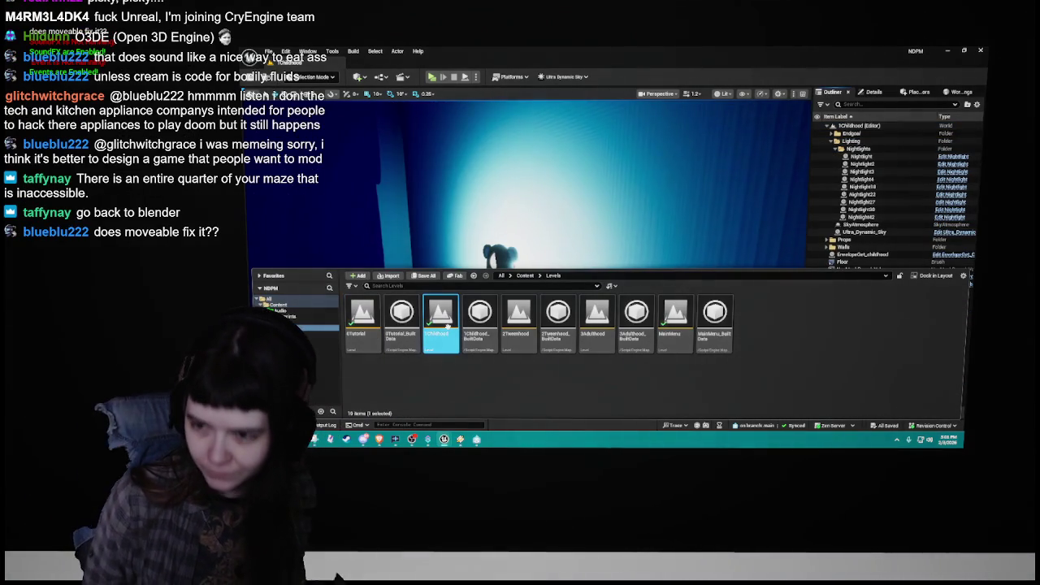
# Step: Orbit and zoom out to an angled overhead view of the blue-walled 1Childhood maze
pyautogui.moveTo(633, 216)
pyautogui.mouseDown()
pyautogui.moveTo(601, 268)
pyautogui.moveTo(569, 292)
pyautogui.moveTo(579, 188)
pyautogui.moveTo(662, 379)
pyautogui.moveTo(627, 216)
pyautogui.mouseUp()
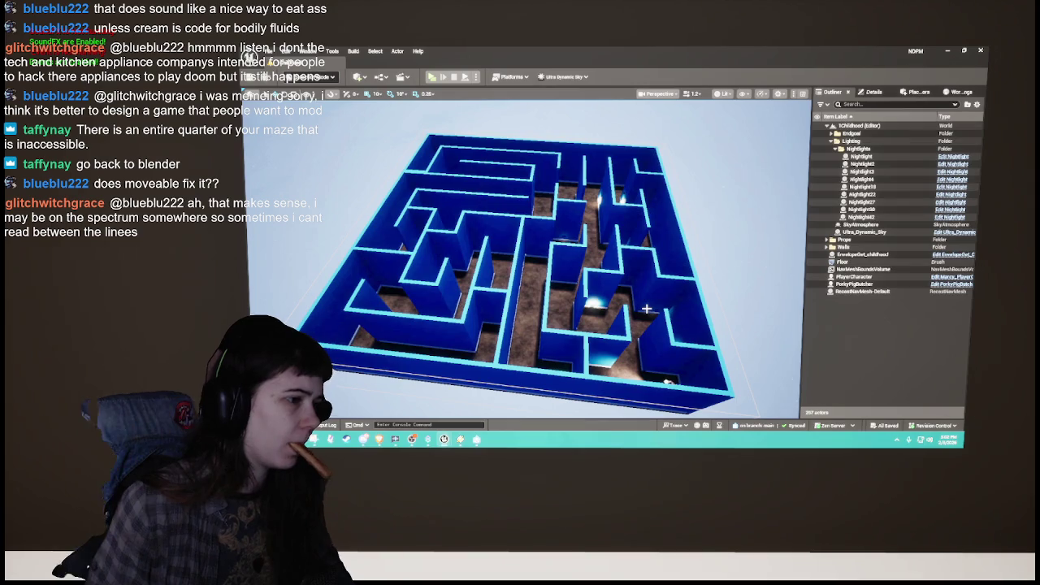
pyautogui.scroll(10, 615, 296)
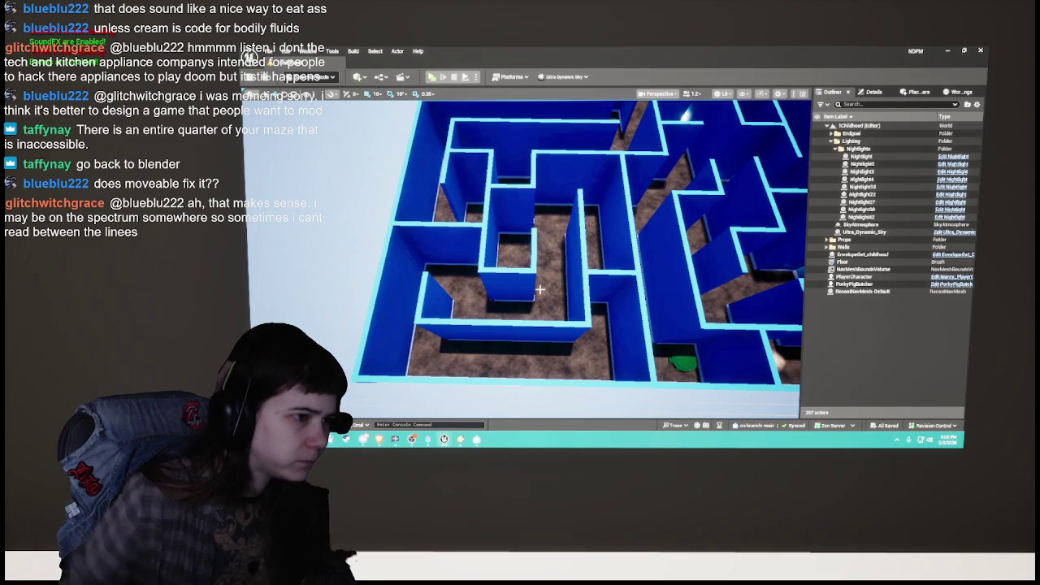
pyautogui.moveTo(631, 276)
pyautogui.mouseDown()
pyautogui.moveTo(707, 237)
pyautogui.moveTo(606, 382)
pyautogui.mouseUp()
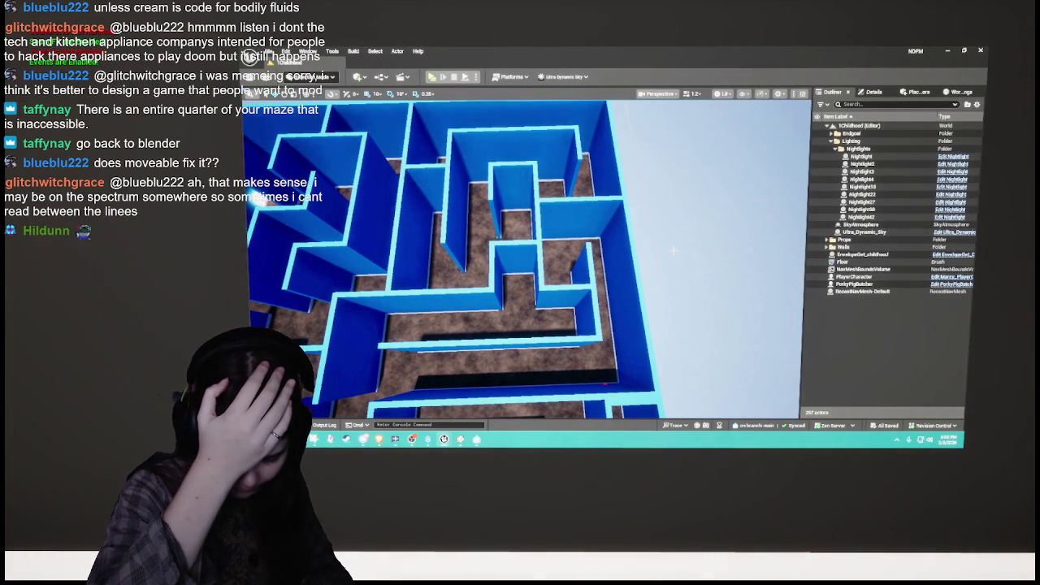
pyautogui.moveTo(672, 250)
pyautogui.mouseDown()
pyautogui.moveTo(504, 261)
pyautogui.moveTo(492, 244)
pyautogui.moveTo(522, 241)
pyautogui.mouseUp()
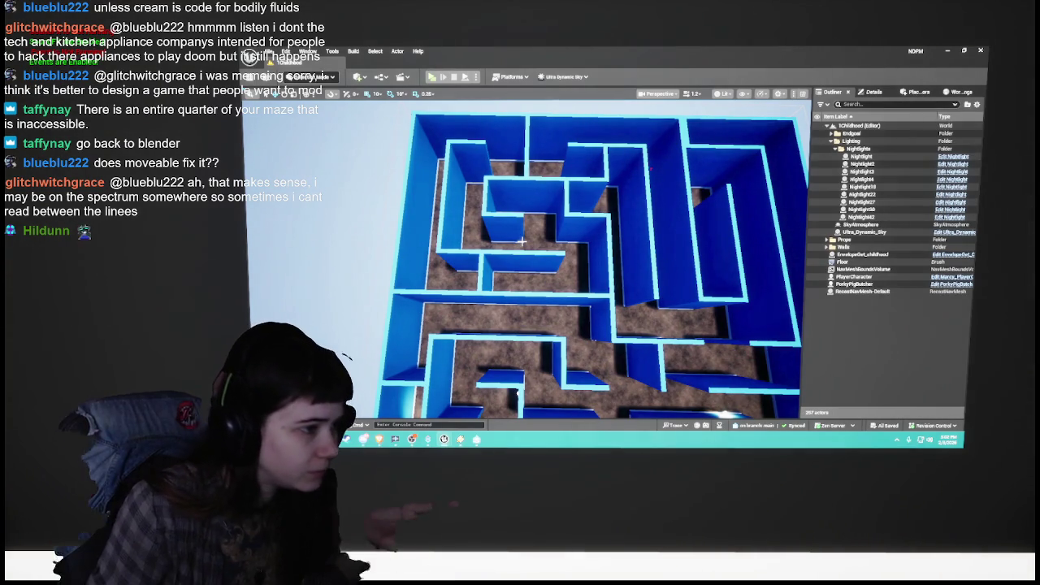
# Step: Select and delete a wall_mesh piece from the 1Childhood maze, undoing one extra deletion
pyautogui.click(580, 300)
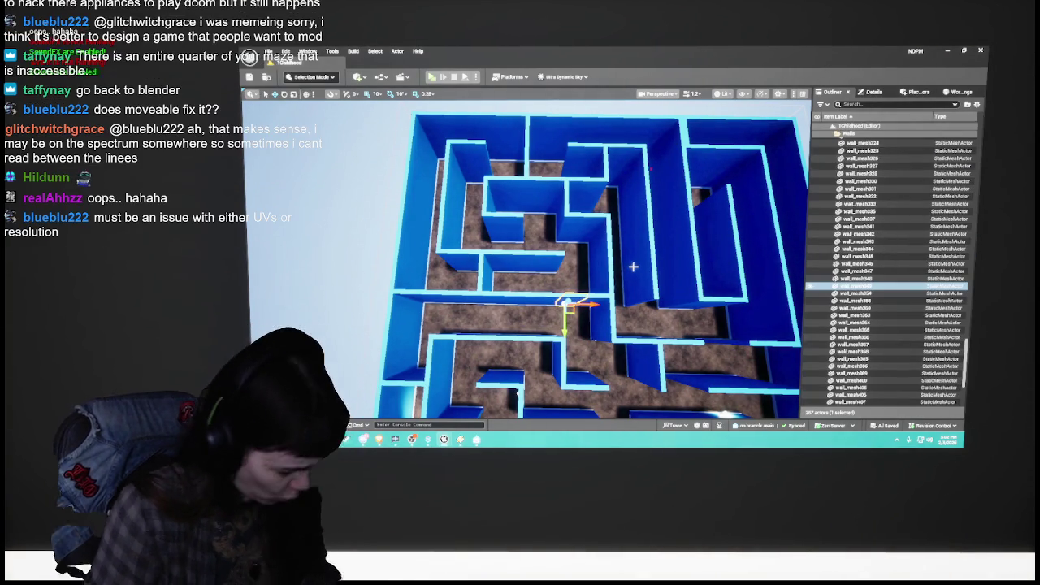
pyautogui.moveTo(633, 267); pyautogui.dragTo(532, 254)
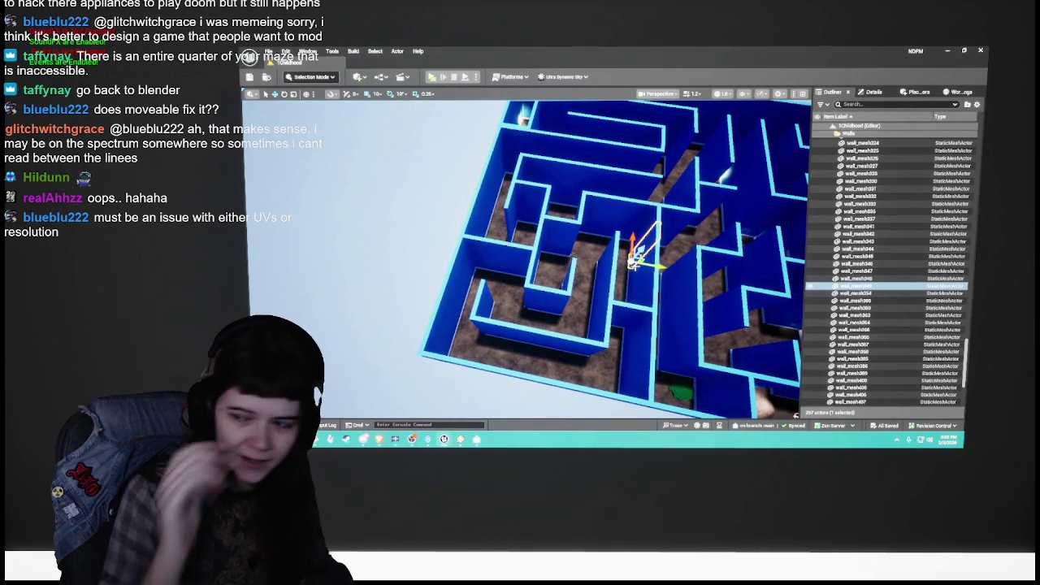
pyautogui.moveTo(569, 260)
pyautogui.mouseDown()
pyautogui.moveTo(553, 229)
pyautogui.moveTo(518, 211)
pyautogui.moveTo(566, 267)
pyautogui.mouseUp()
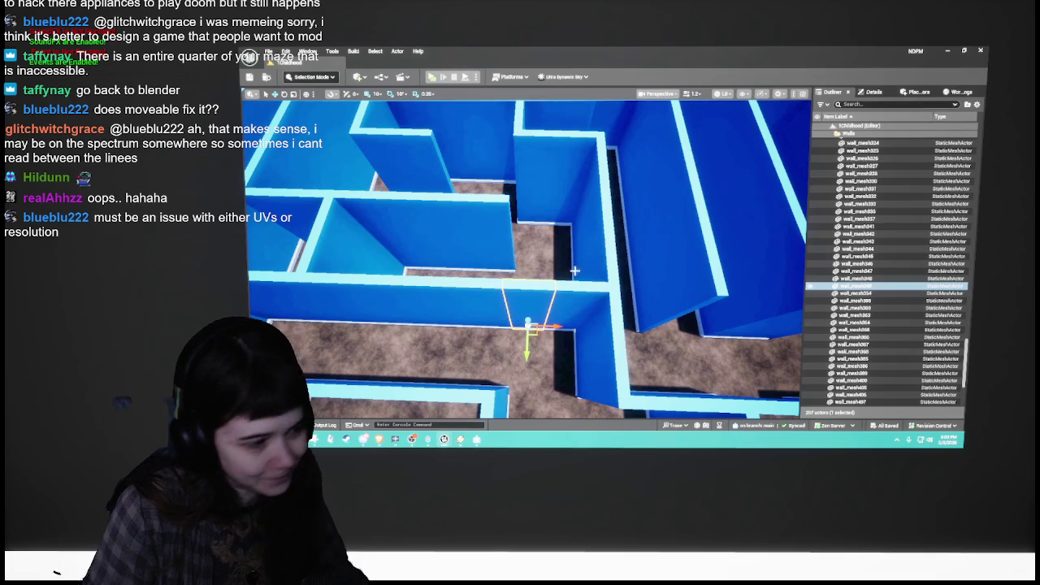
pyautogui.press('Delete')
pyautogui.click(559, 288)
pyautogui.press('Delete')
pyautogui.moveTo(558, 288)
pyautogui.mouseDown()
pyautogui.moveTo(538, 262)
pyautogui.moveTo(552, 280)
pyautogui.moveTo(539, 299)
pyautogui.mouseUp()
pyautogui.hotkey('ctrl', 'z')
pyautogui.hotkey('ctrl', 'z')
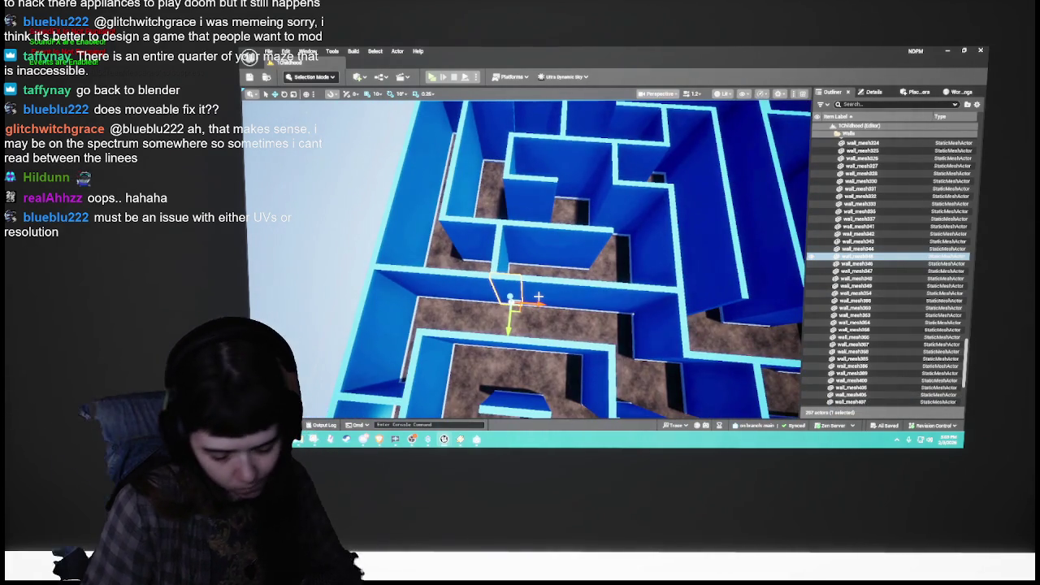
pyautogui.press('Delete')
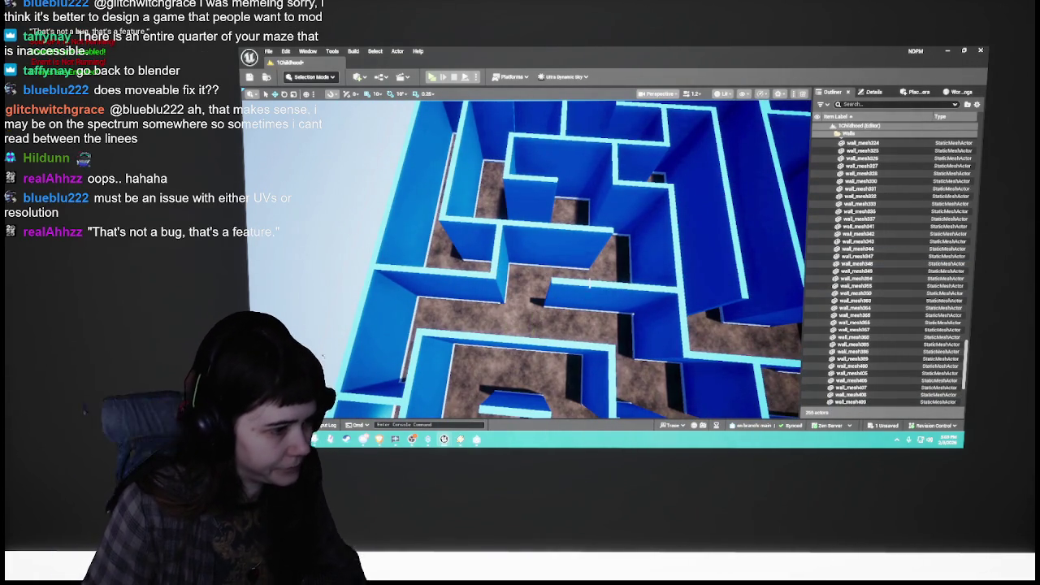
pyautogui.moveTo(533, 301); pyautogui.dragTo(533, 300)
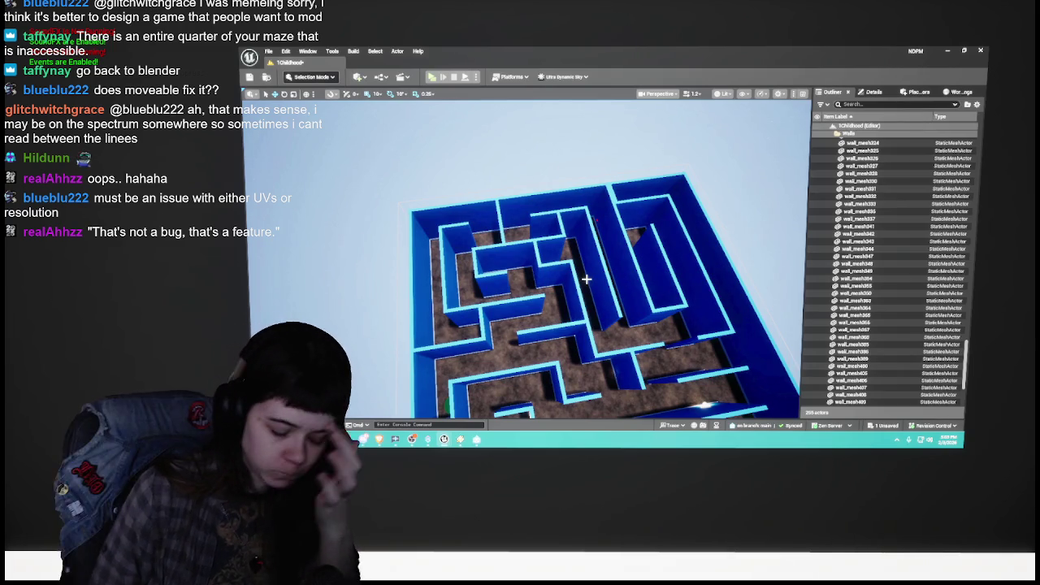
pyautogui.moveTo(586, 279)
pyautogui.mouseDown()
pyautogui.moveTo(561, 229)
pyautogui.moveTo(560, 252)
pyautogui.moveTo(583, 235)
pyautogui.moveTo(582, 250)
pyautogui.moveTo(572, 257)
pyautogui.moveTo(573, 244)
pyautogui.moveTo(576, 252)
pyautogui.moveTo(547, 266)
pyautogui.mouseUp()
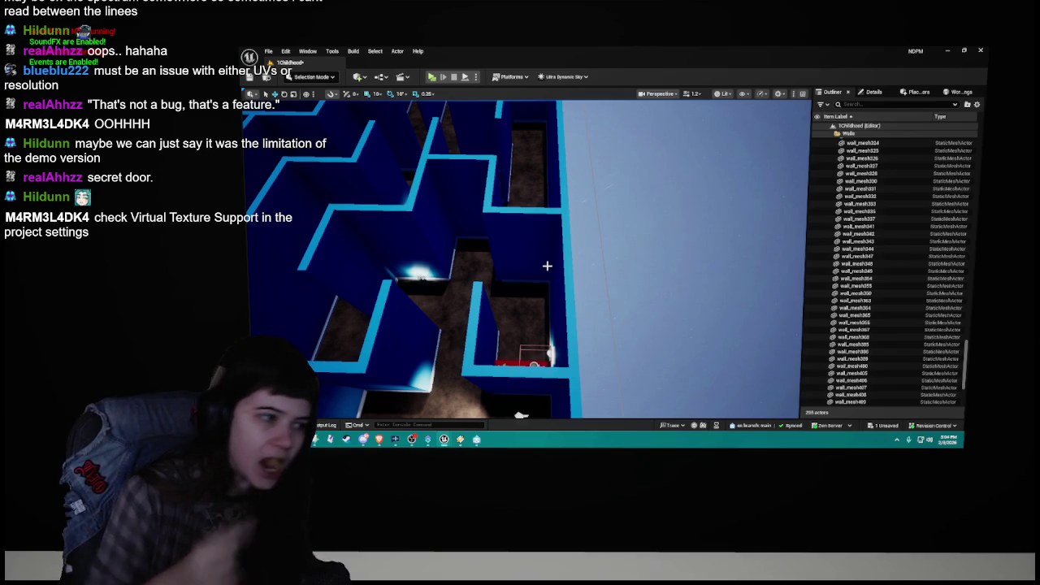
pyautogui.moveTo(537, 264)
pyautogui.mouseDown()
pyautogui.moveTo(508, 276)
pyautogui.moveTo(483, 337)
pyautogui.moveTo(479, 321)
pyautogui.moveTo(566, 301)
pyautogui.mouseUp()
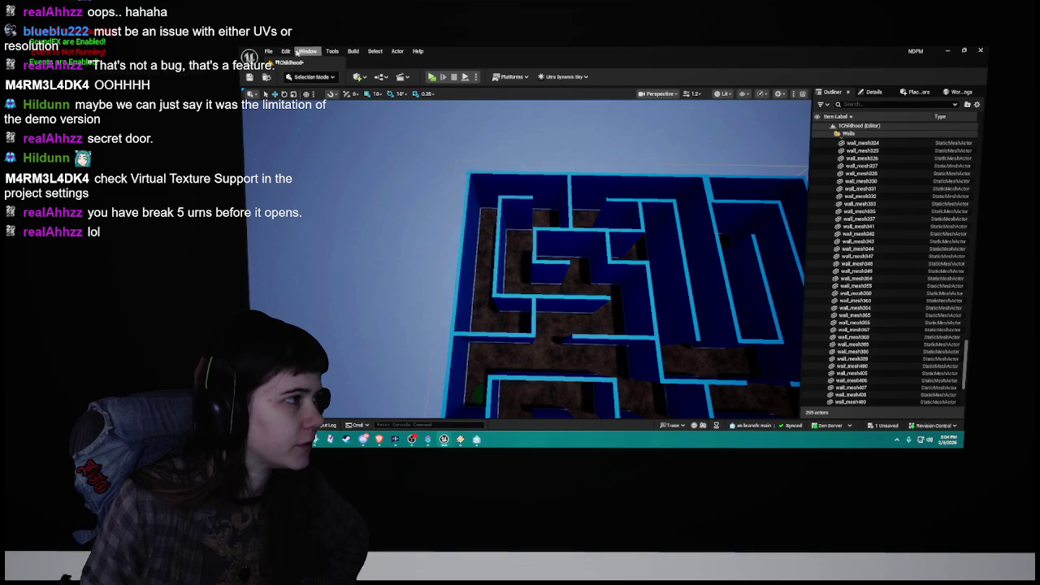
# Step: Check Enable virtual texture support under Project Settings > Engine > Rendering, then return to the 1Childhood tab
pyautogui.click(285, 50)
pyautogui.click(321, 172)
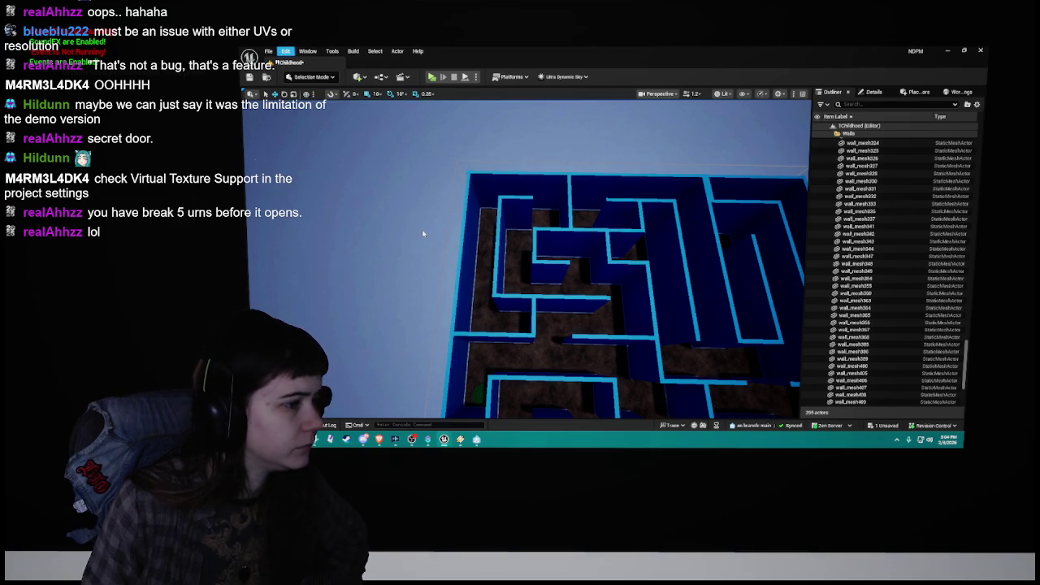
pyautogui.scroll(-5, 289, 317)
pyautogui.scroll(-4, 289, 317)
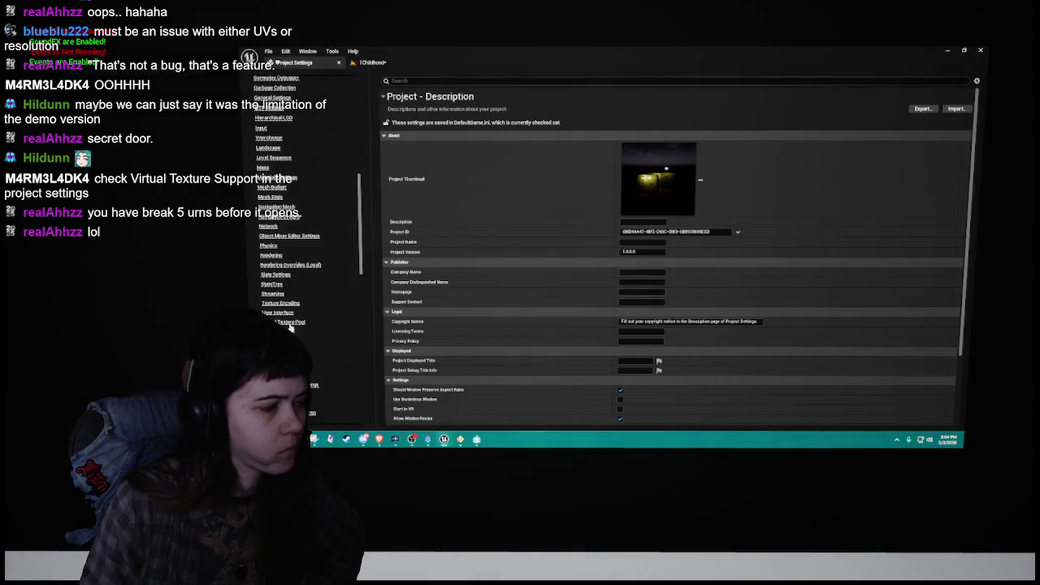
pyautogui.click(270, 256)
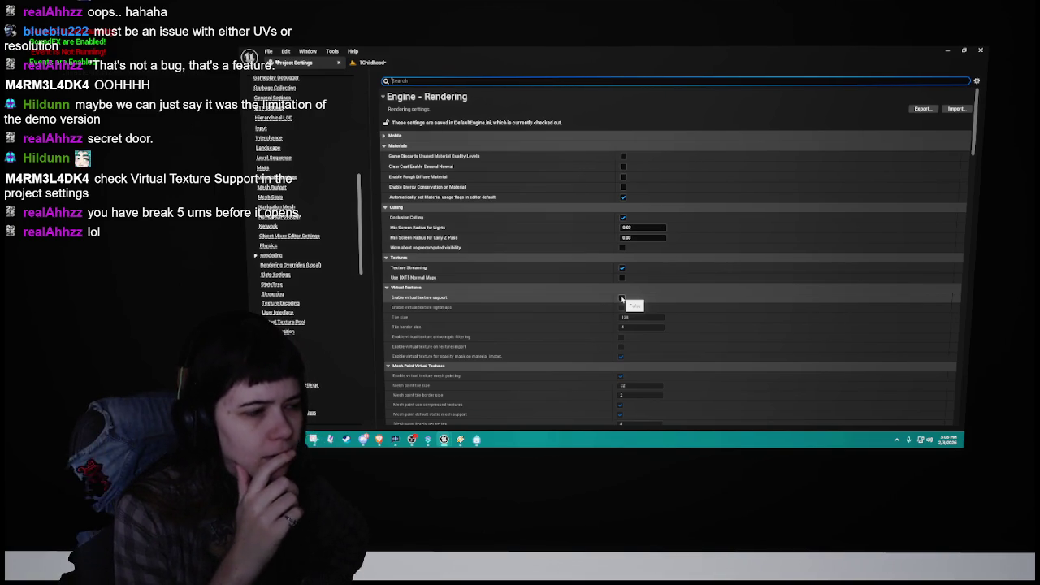
pyautogui.click(374, 63)
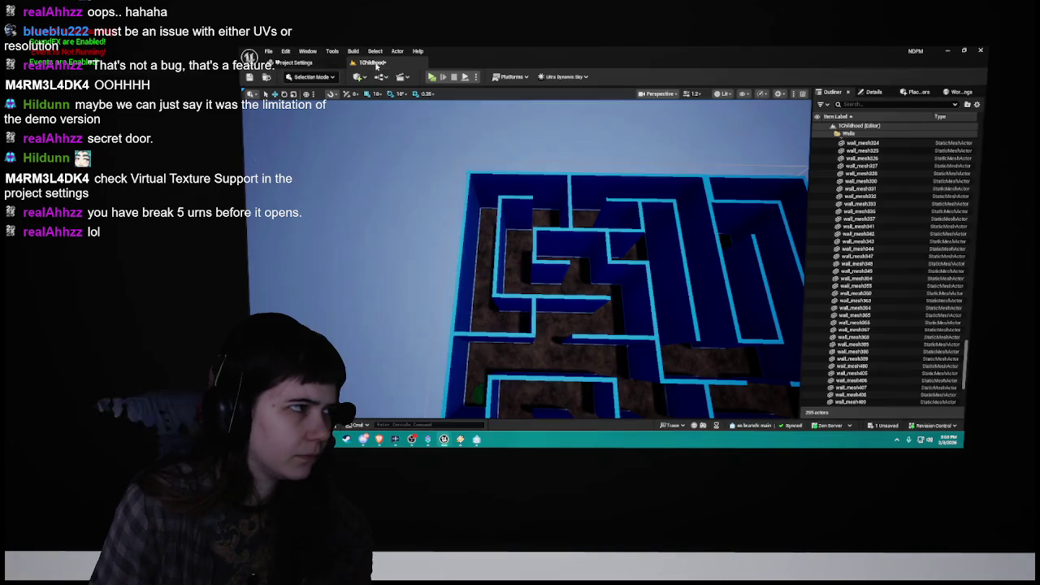
pyautogui.click(294, 63)
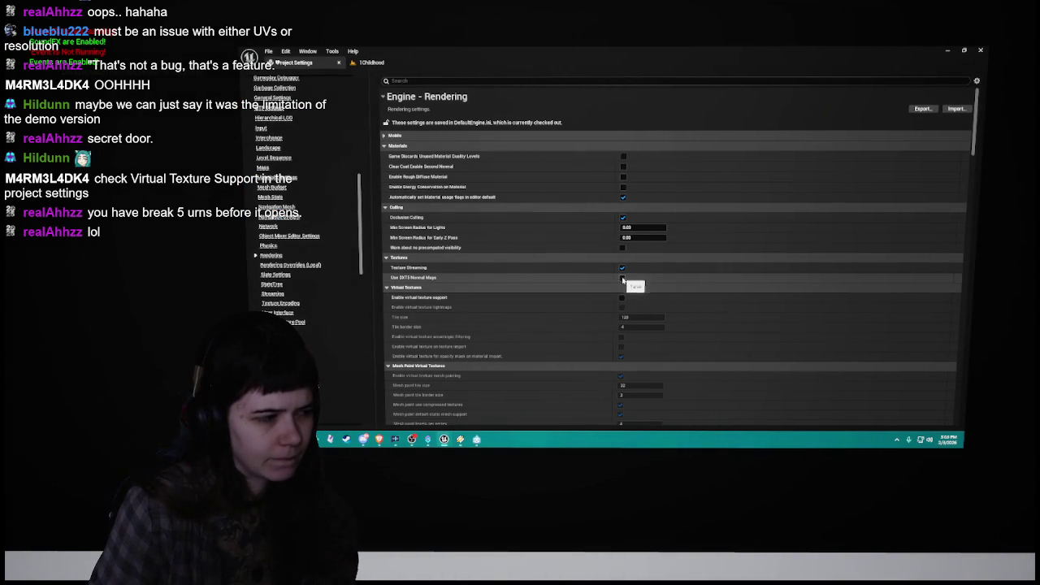
pyautogui.click(623, 297)
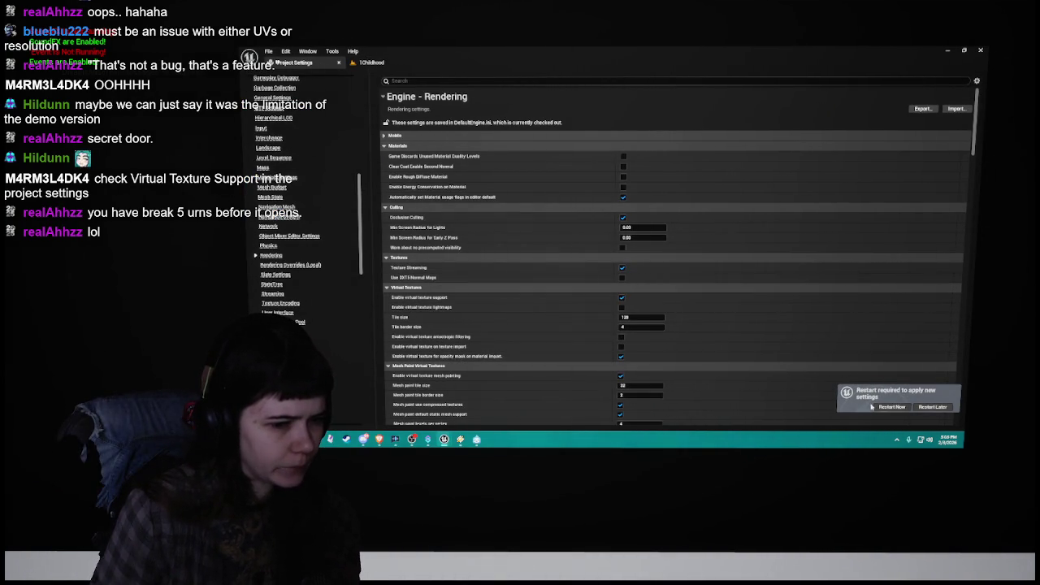
pyautogui.click(371, 62)
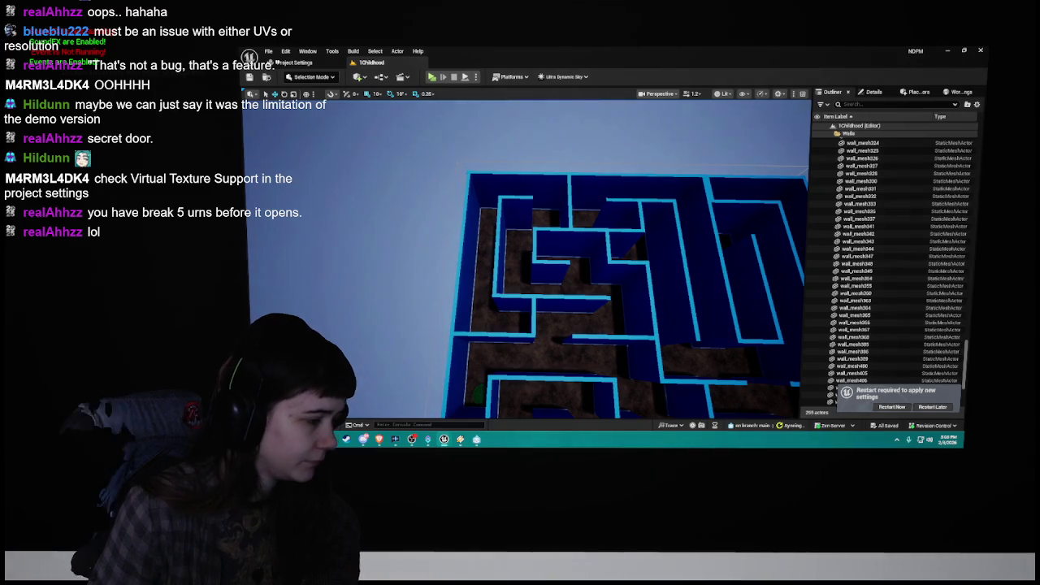
# Step: Open 0Tutorial and recompile the Lamppost blueprint from Lamppost2 with its PointLight selected
pyautogui.hotkey('ctrl', 'space')
pyautogui.doubleClick(363, 316)
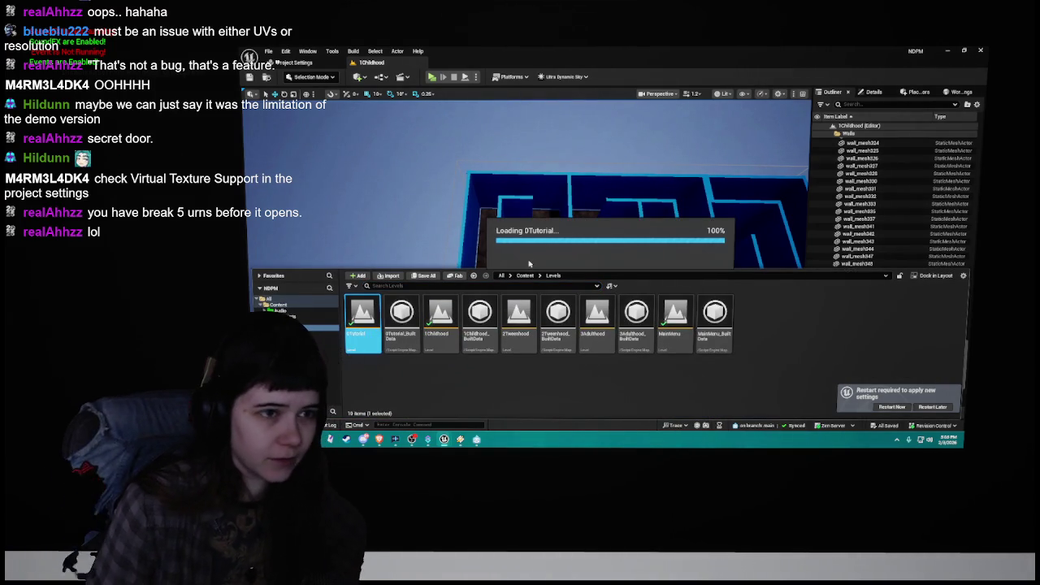
pyautogui.click(842, 148)
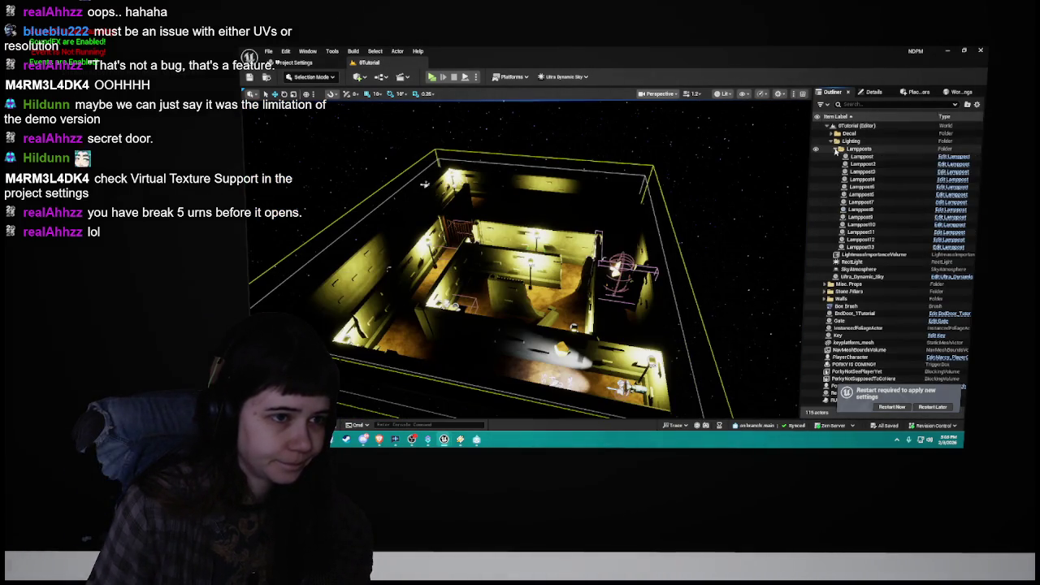
pyautogui.click(934, 164)
pyautogui.doubleClick(959, 164)
pyautogui.click(954, 164)
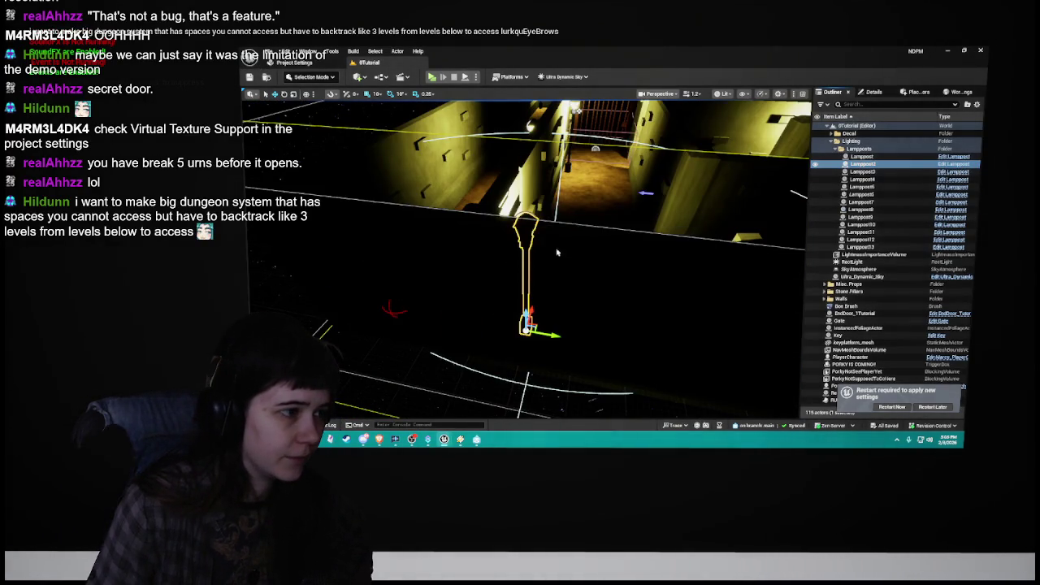
pyautogui.click(584, 161)
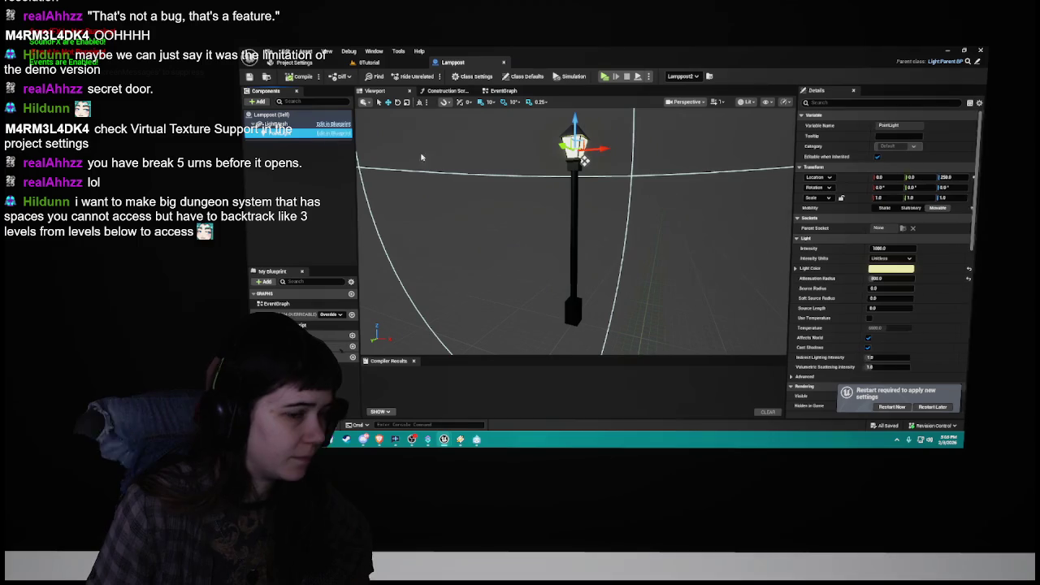
pyautogui.click(302, 76)
pyautogui.click(504, 63)
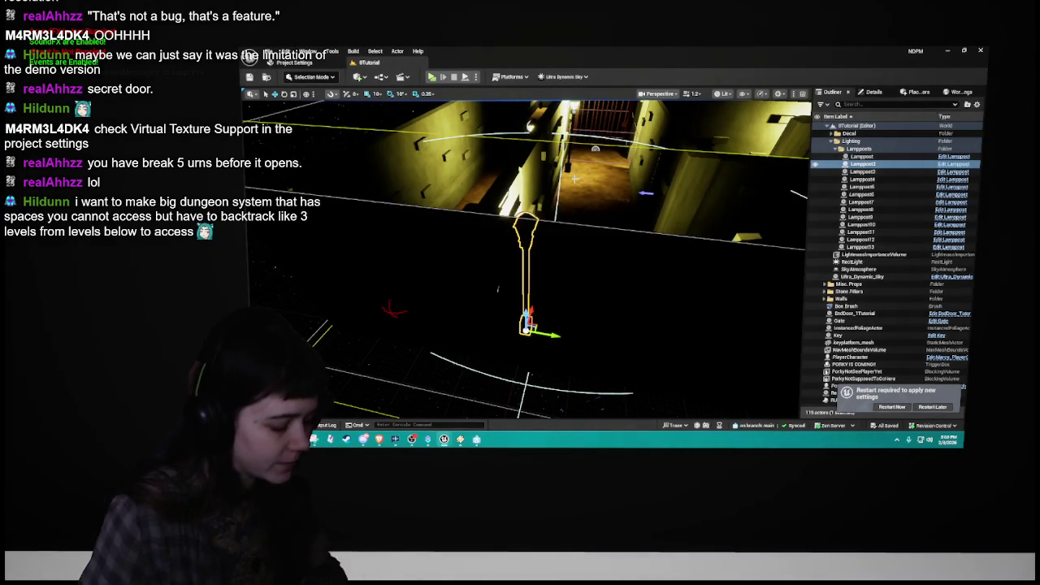
# Step: Survey the lit 0Tutorial dungeon from several angles, then bring Project Settings back up
pyautogui.moveTo(569, 243); pyautogui.dragTo(633, 214)
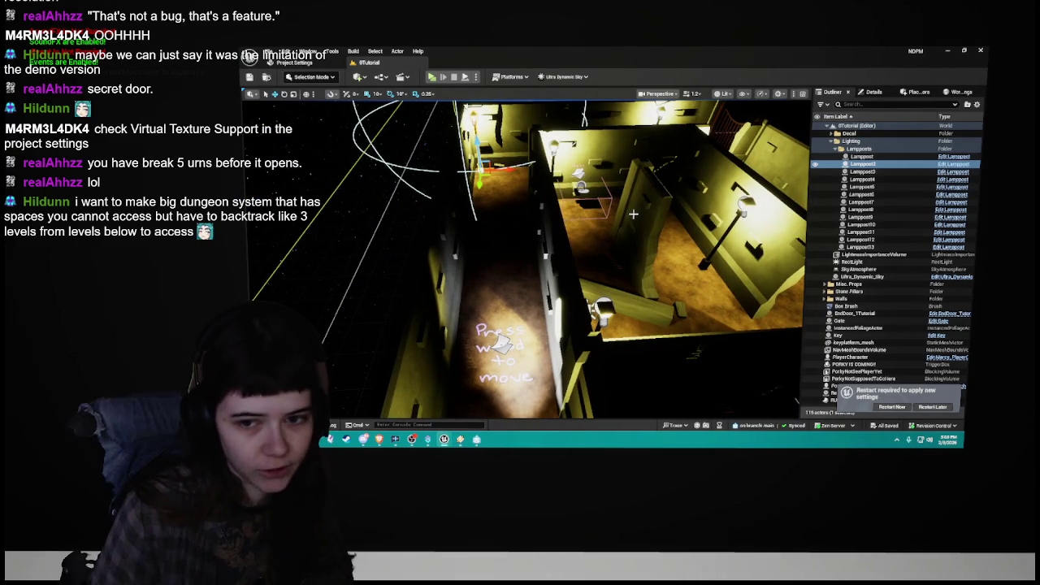
pyautogui.moveTo(633, 213); pyautogui.dragTo(593, 226)
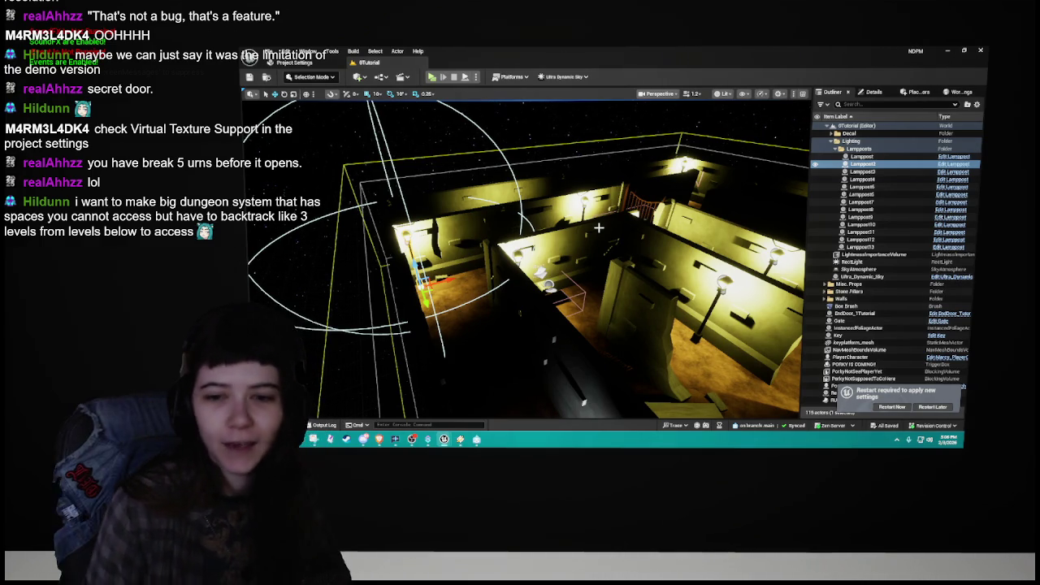
pyautogui.moveTo(598, 229)
pyautogui.mouseDown()
pyautogui.moveTo(666, 252)
pyautogui.moveTo(731, 231)
pyautogui.mouseUp()
pyautogui.click(837, 149)
pyautogui.moveTo(569, 243); pyautogui.dragTo(634, 244)
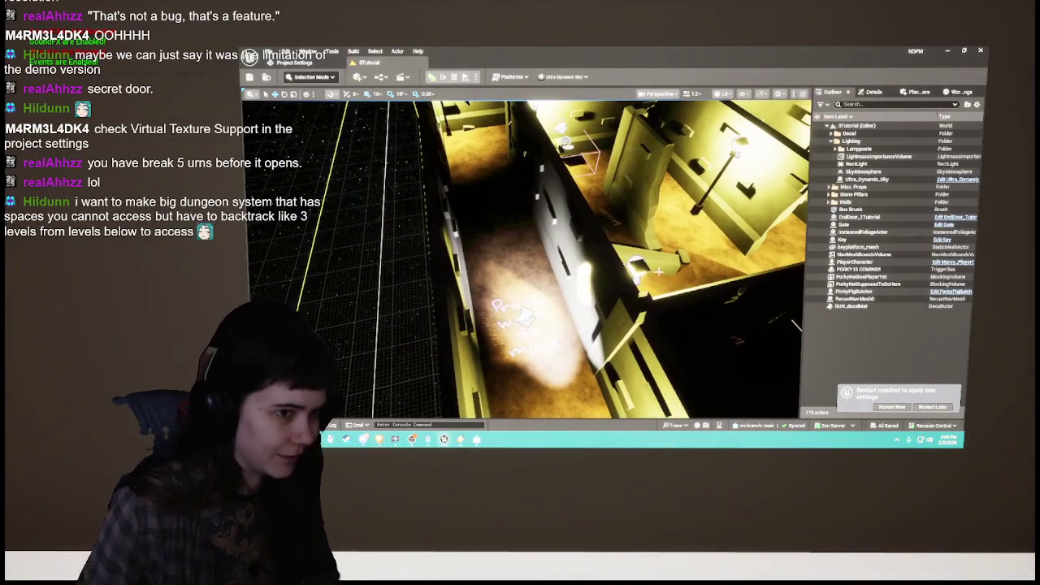
pyautogui.click(292, 62)
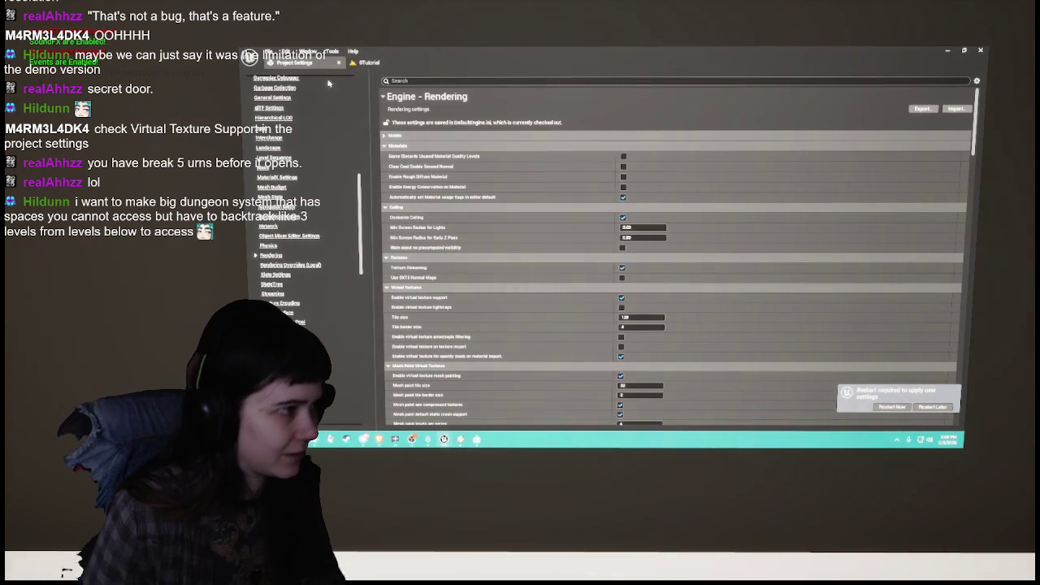
# Step: Restart the editor from the 'Restart required' notification to apply virtual texture support
pyautogui.click(372, 63)
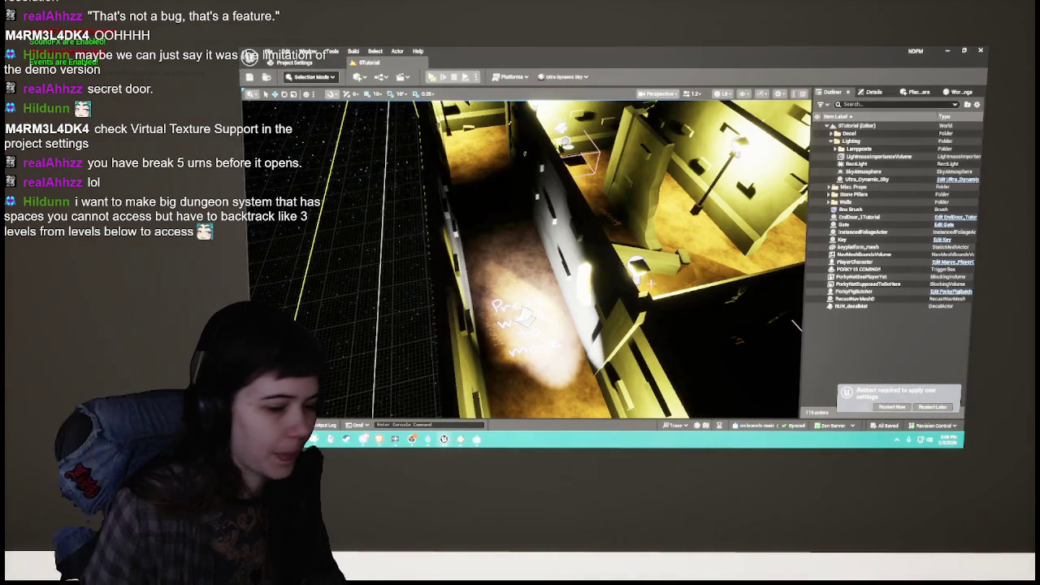
pyautogui.click(893, 406)
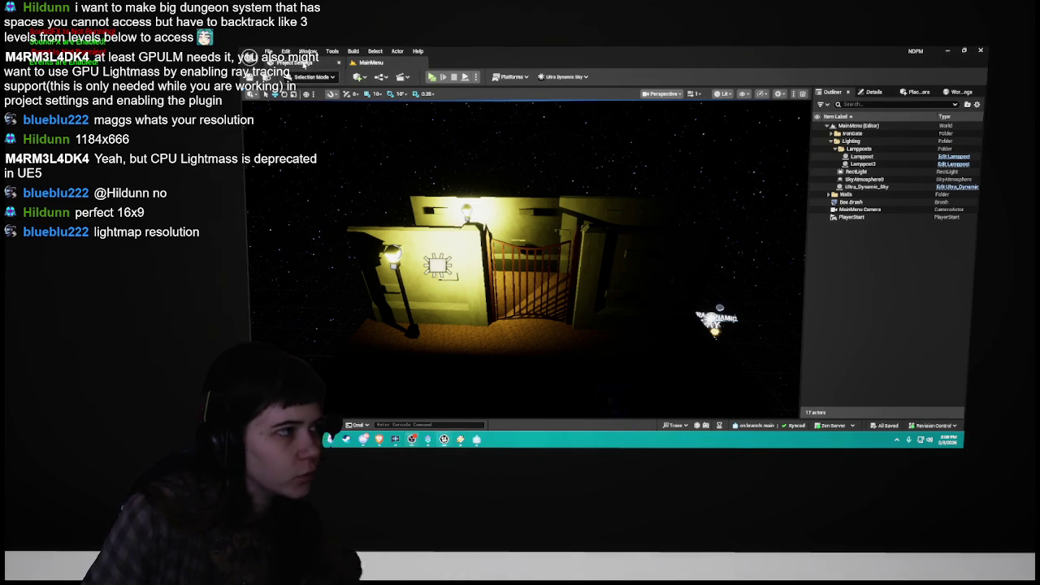
# Step: Search 'lightmap' in Project Settings > Engine > Rendering to list the lightmap options
pyautogui.click(307, 63)
pyautogui.scroll(-5, 314, 325)
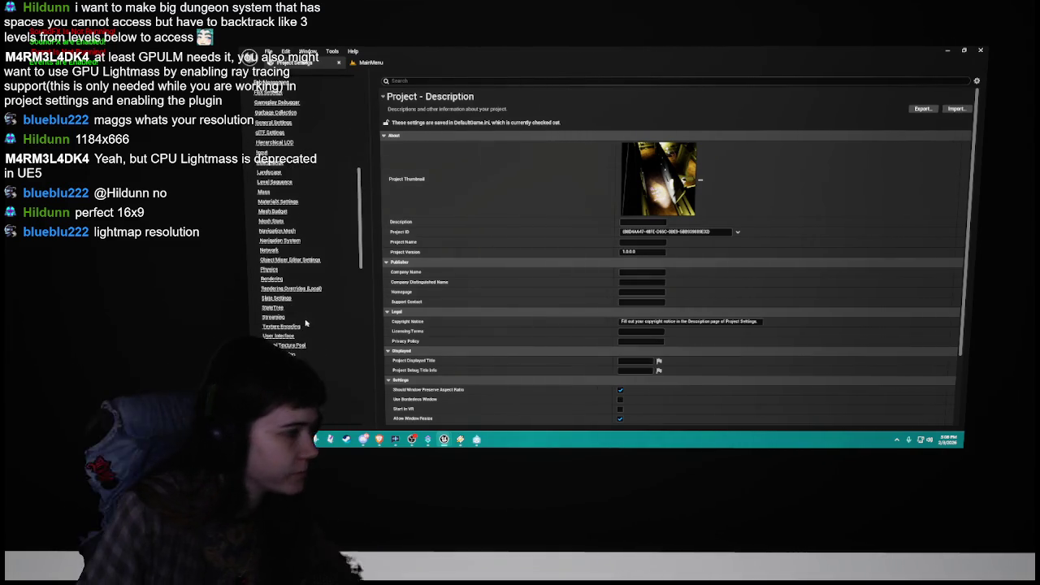
pyautogui.click(276, 279)
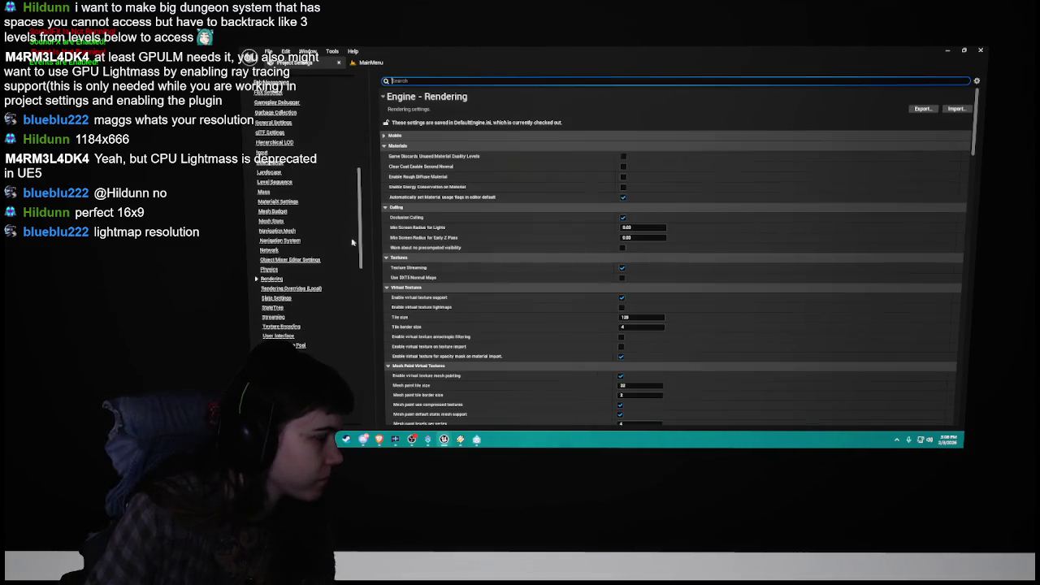
pyautogui.click(509, 82)
pyautogui.write('lightmap')
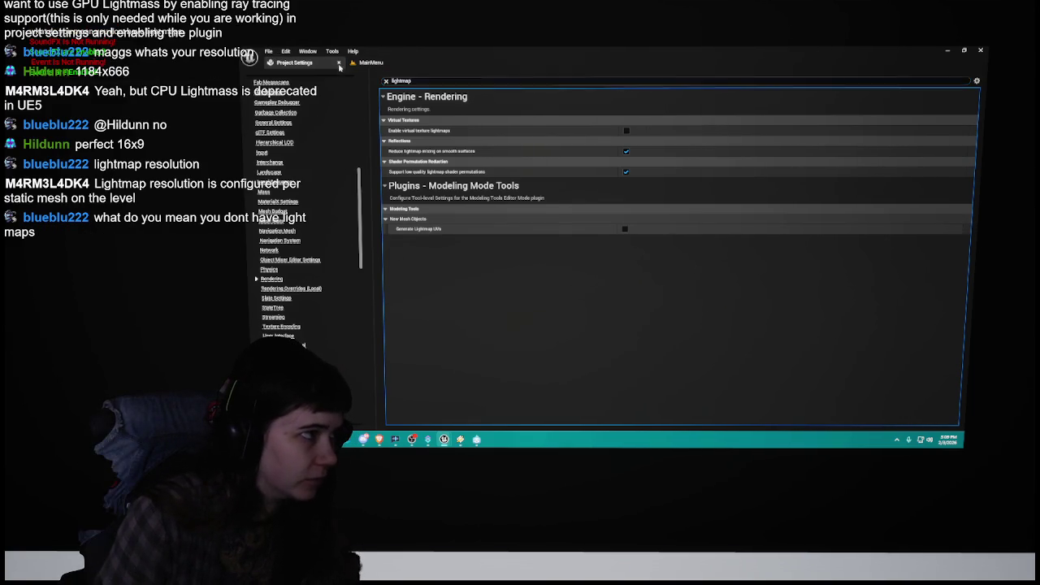
pyautogui.click(339, 63)
pyautogui.moveTo(706, 287); pyautogui.dragTo(609, 273)
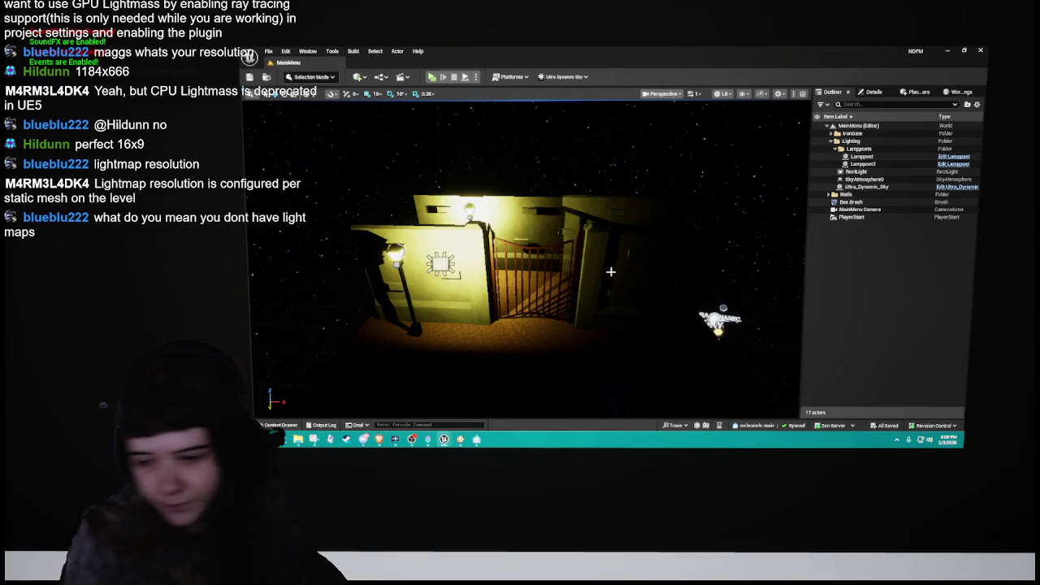